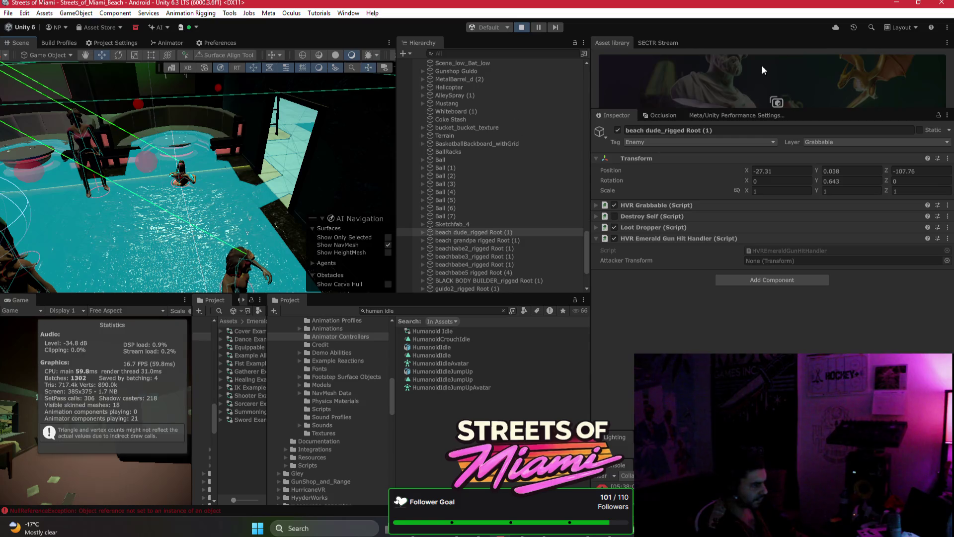
Step: Review the editor's Undo History list, then close it
{"action": "left_click", "coordinate": [853, 27]}
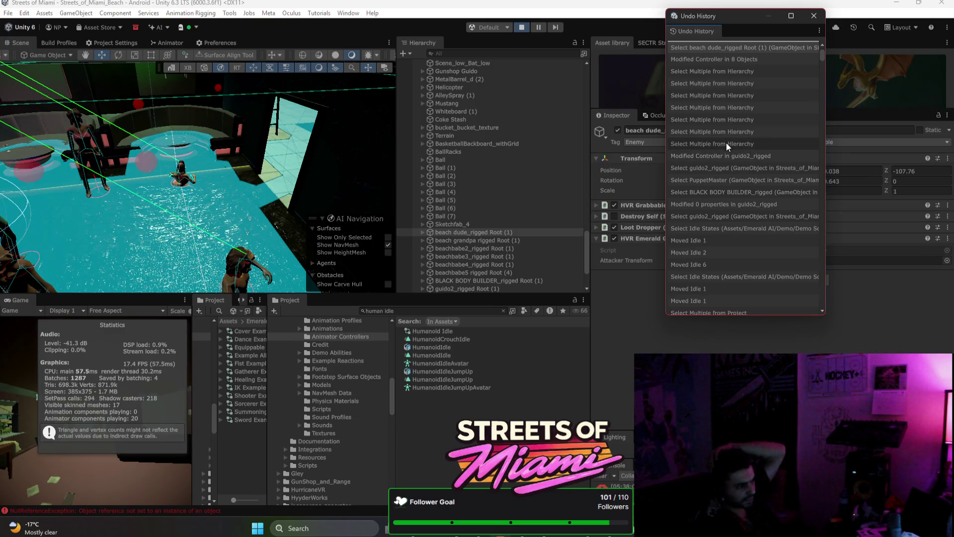
{"action": "scroll", "coordinate": [727, 143], "scroll_direction": "down", "scroll_amount": 4}
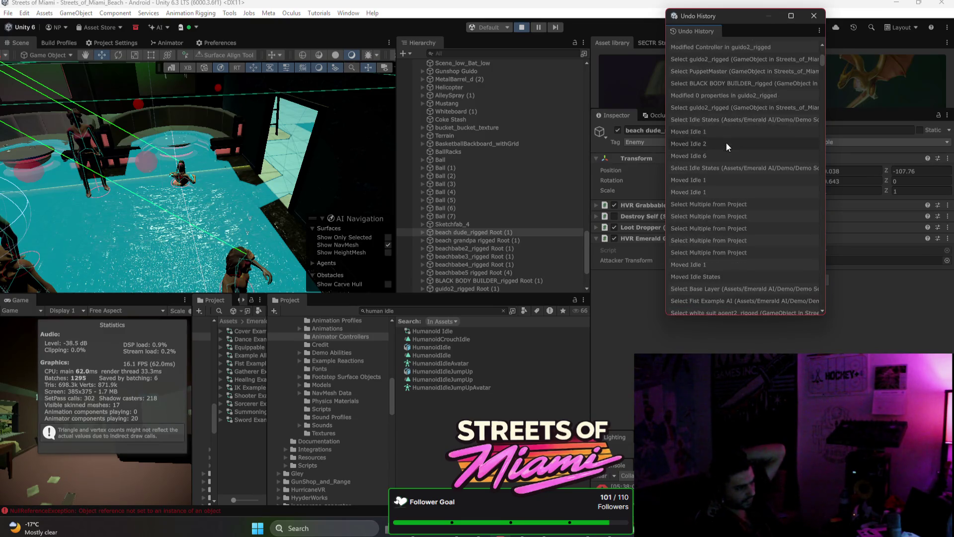
{"action": "scroll", "coordinate": [726, 142], "scroll_direction": "down", "scroll_amount": 2}
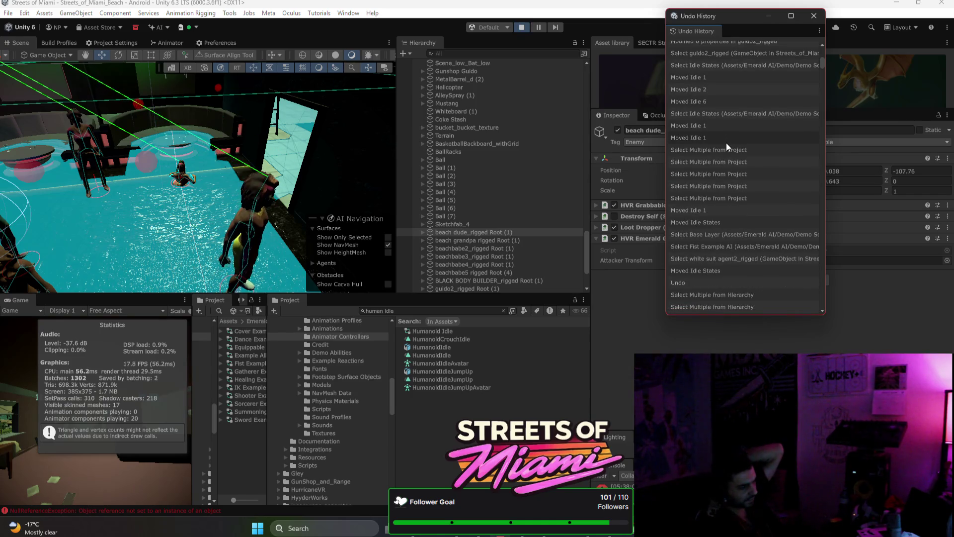
{"action": "left_click", "coordinate": [877, 296]}
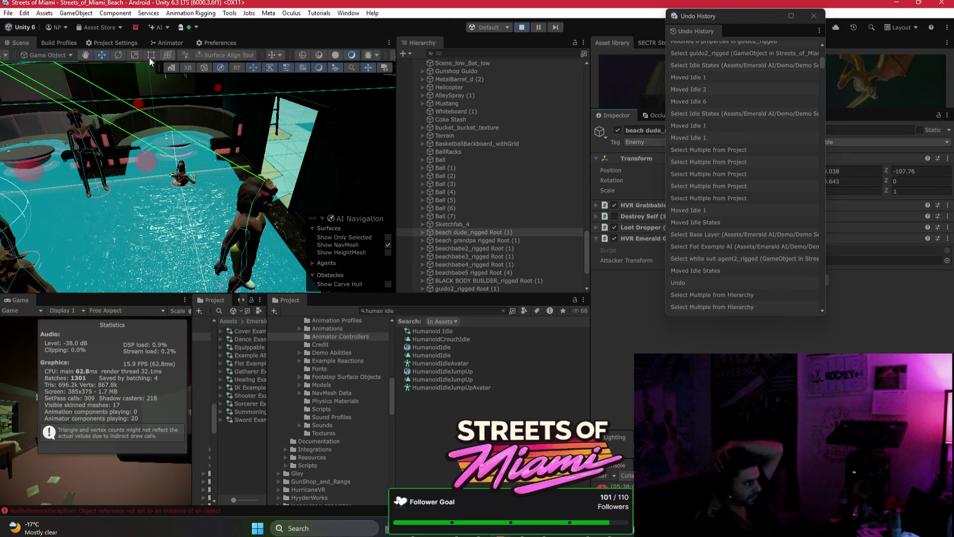
{"action": "left_click", "coordinate": [814, 16]}
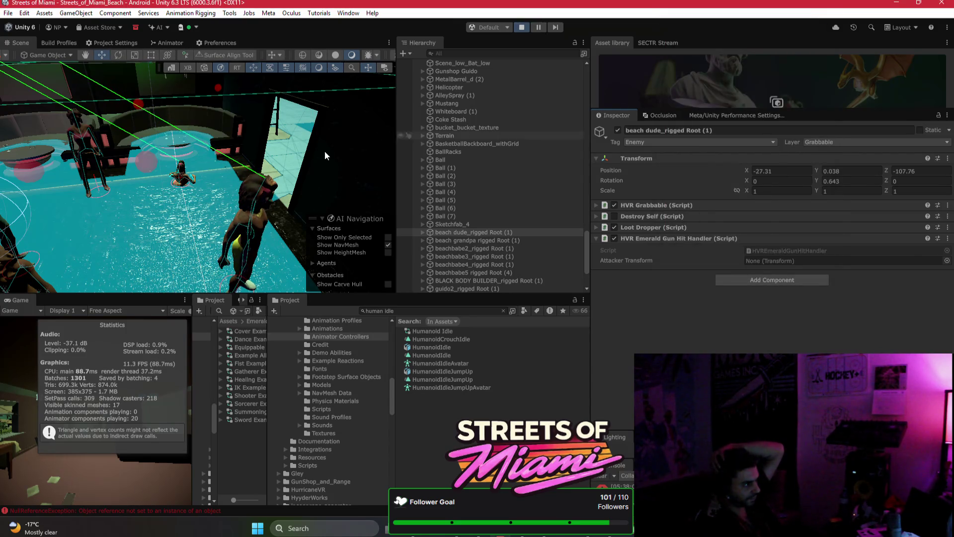
Step: Frame and select beachbabe4_rigged Root (1), then open its Animator Controller picker
{"action": "key", "text": "f"}
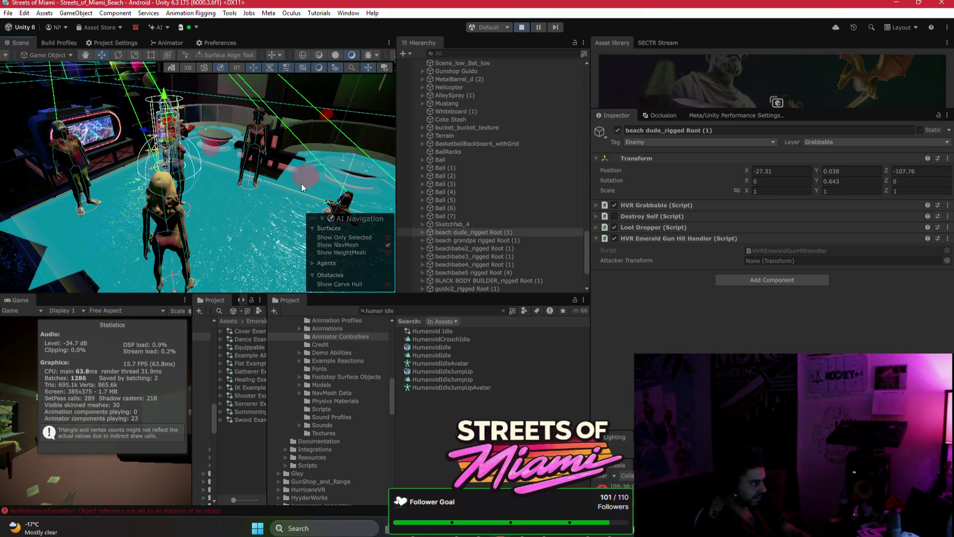
{"action": "left_click", "coordinate": [341, 199]}
{"action": "scroll", "coordinate": [726, 266], "scroll_direction": "down", "scroll_amount": 5}
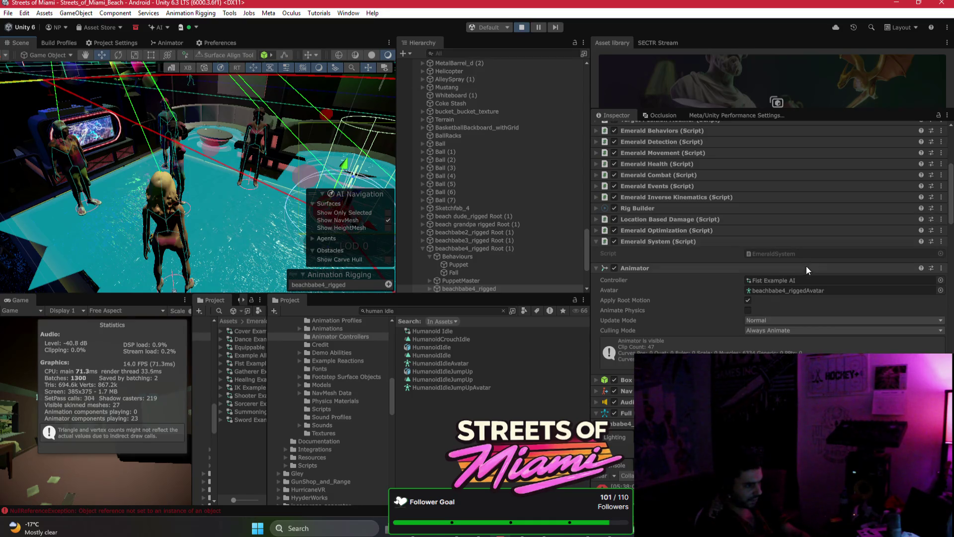
{"action": "left_click", "coordinate": [940, 280]}
Step: Search 'danc' and assign Dance Example AI as beachbabe4's Animator controller
{"action": "type", "text": "da"}
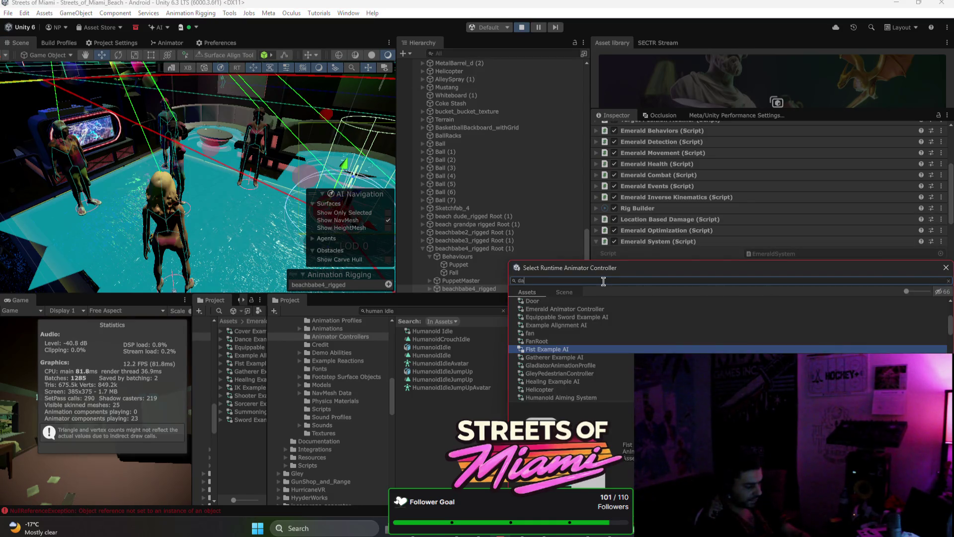
{"action": "type", "text": "nc"}
{"action": "left_click", "coordinate": [547, 310]}
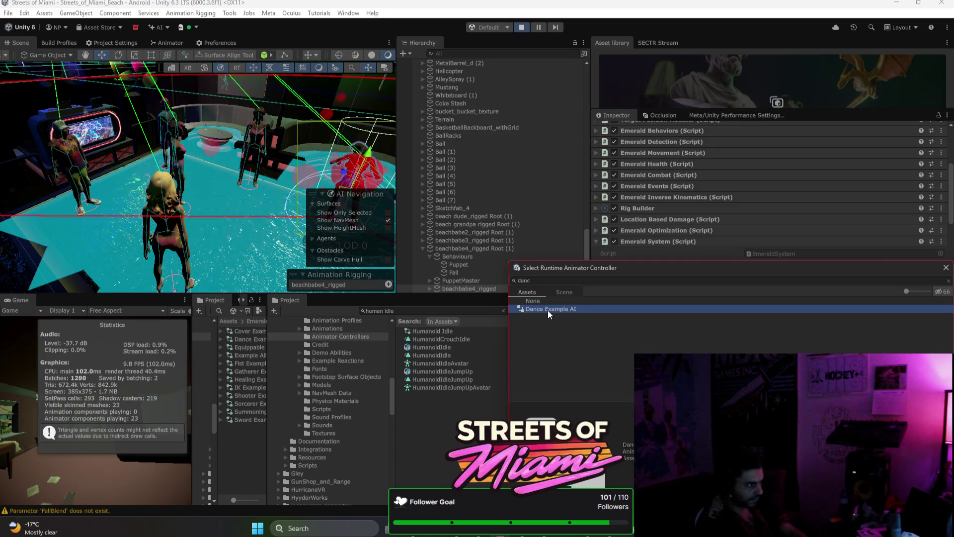
{"action": "double_click", "coordinate": [548, 309]}
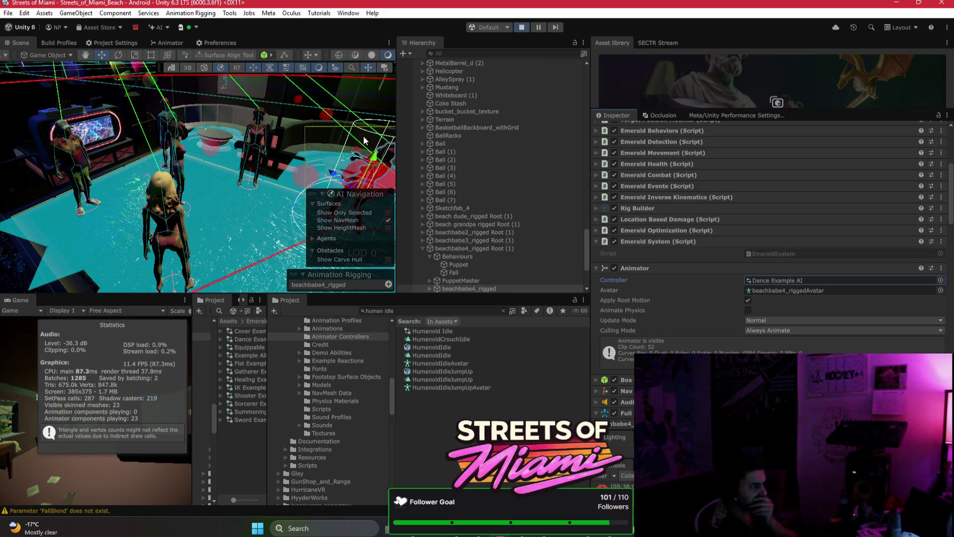
{"action": "mouse_move", "coordinate": [365, 134]}
{"action": "left_mouse_down"}
{"action": "mouse_move", "coordinate": [314, 155]}
{"action": "mouse_move", "coordinate": [348, 140]}
{"action": "left_mouse_up"}
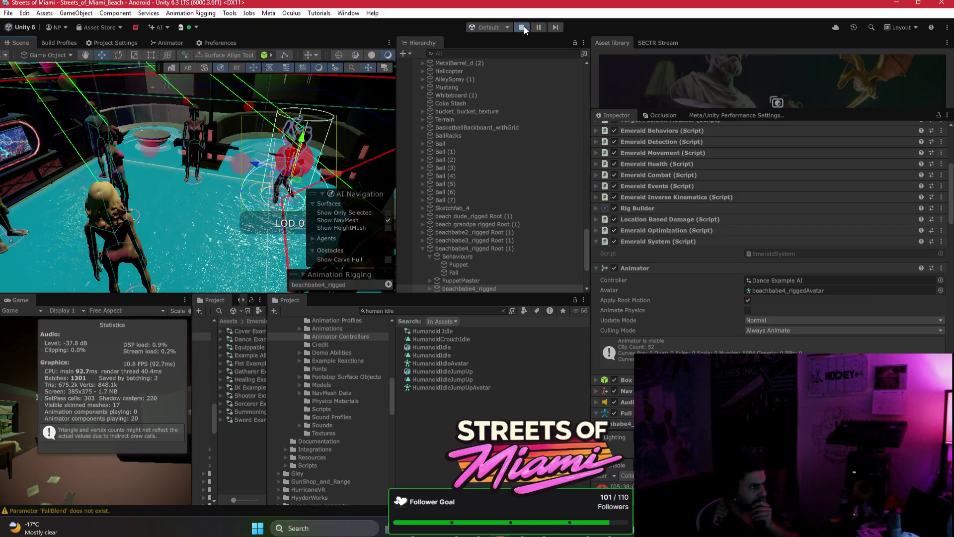
Step: Exit Play mode so beachbabe4's controller reverts to Fist Example AI
{"action": "left_click", "coordinate": [524, 26]}
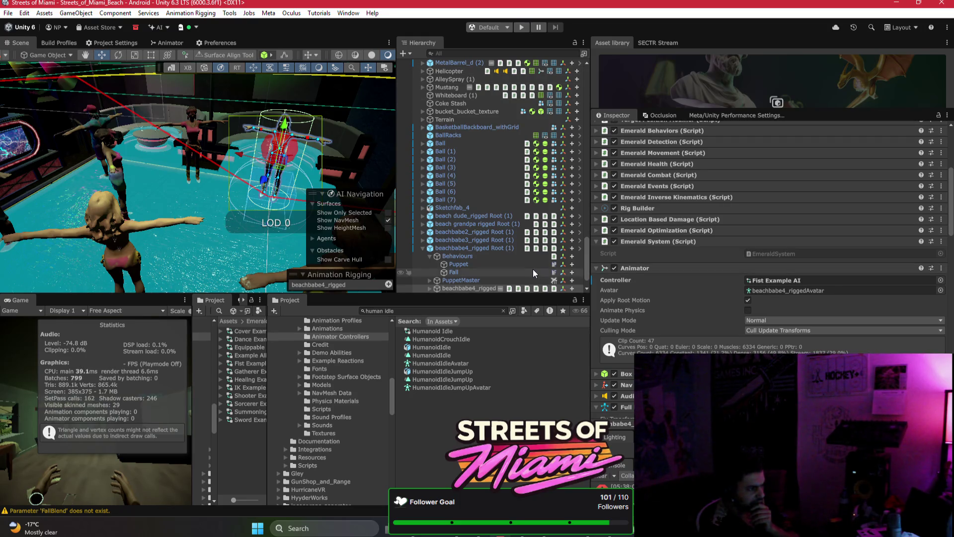
{"action": "scroll", "coordinate": [542, 269], "scroll_direction": "down", "scroll_amount": 3}
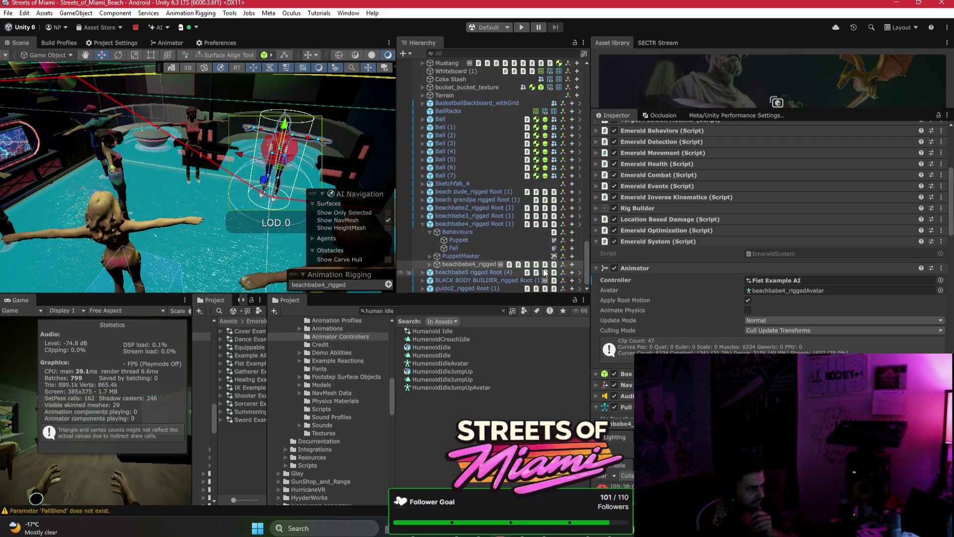
{"action": "right_click", "coordinate": [619, 282]}
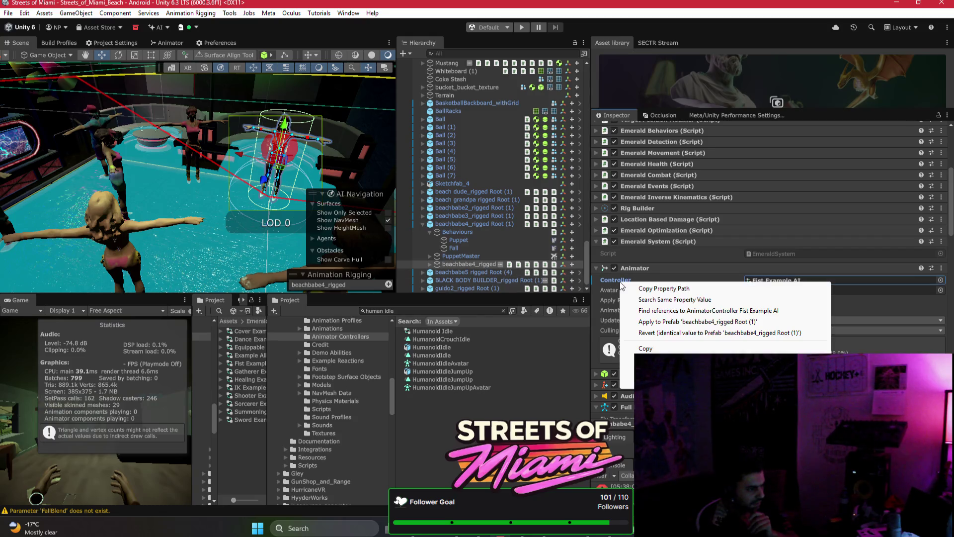
Step: Apply the Animator Controller value to the beachbabe4 and guido2 prefabs
{"action": "left_click", "coordinate": [666, 334]}
{"action": "left_click", "coordinate": [424, 287]}
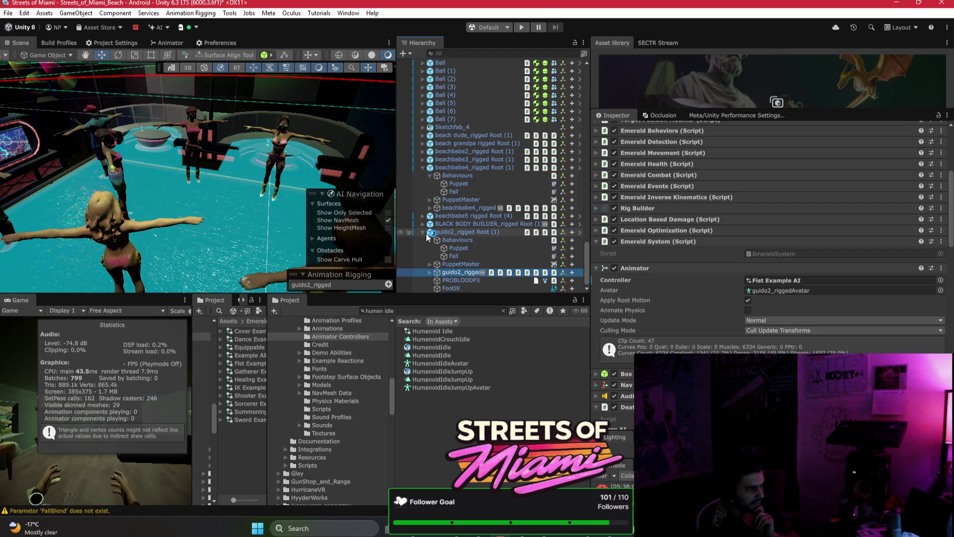
{"action": "left_click", "coordinate": [615, 279]}
{"action": "right_click", "coordinate": [614, 279]}
{"action": "left_click", "coordinate": [649, 329]}
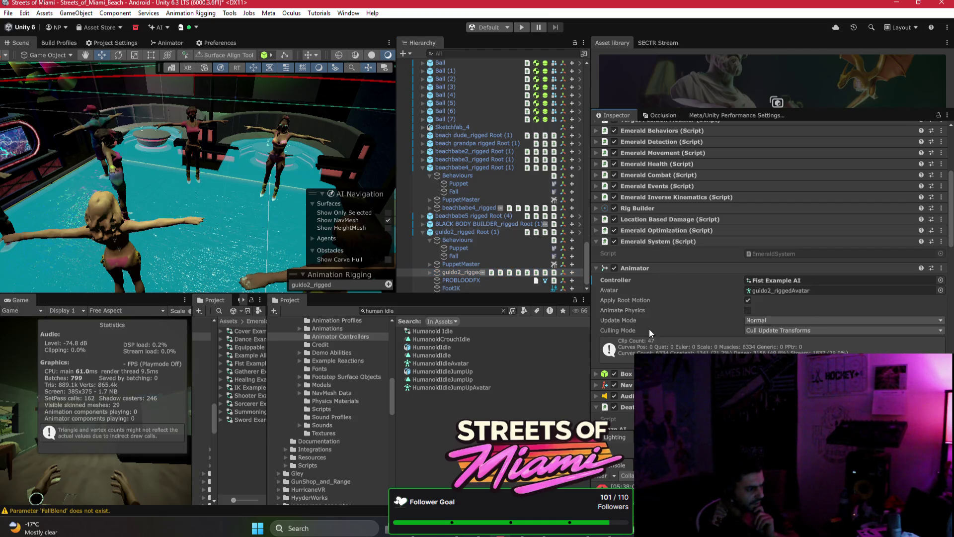
Step: Apply BLACK BODY BUILDER_rigged's Fist Example AI controller to its prefab, then expand beachbabe5
{"action": "left_click", "coordinate": [423, 224]}
{"action": "left_click", "coordinate": [500, 263]}
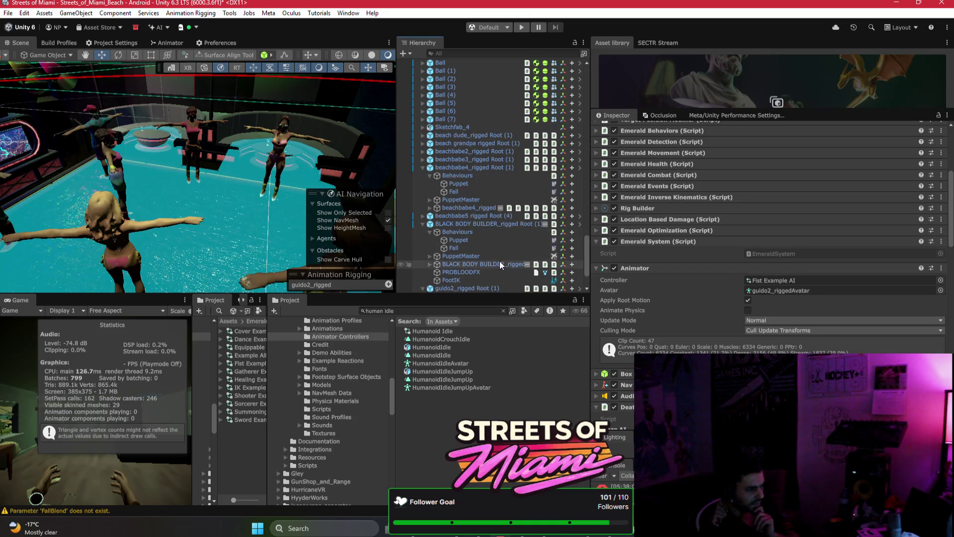
{"action": "right_click", "coordinate": [606, 279]}
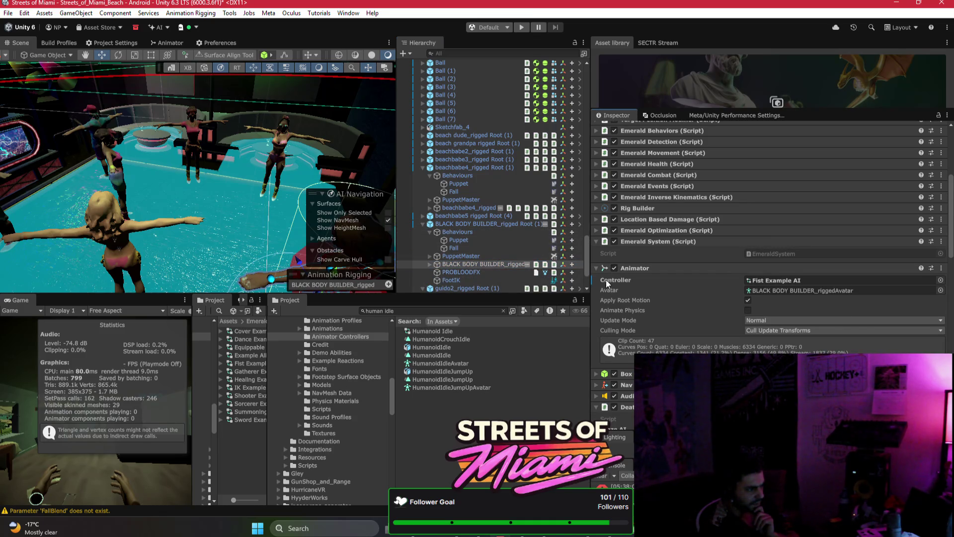
{"action": "left_click", "coordinate": [661, 321]}
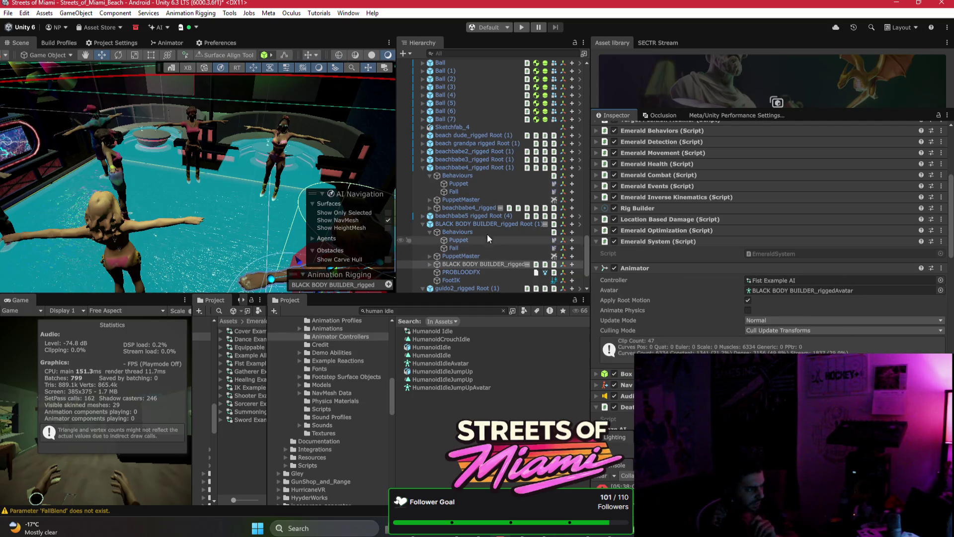
{"action": "left_click", "coordinate": [422, 215]}
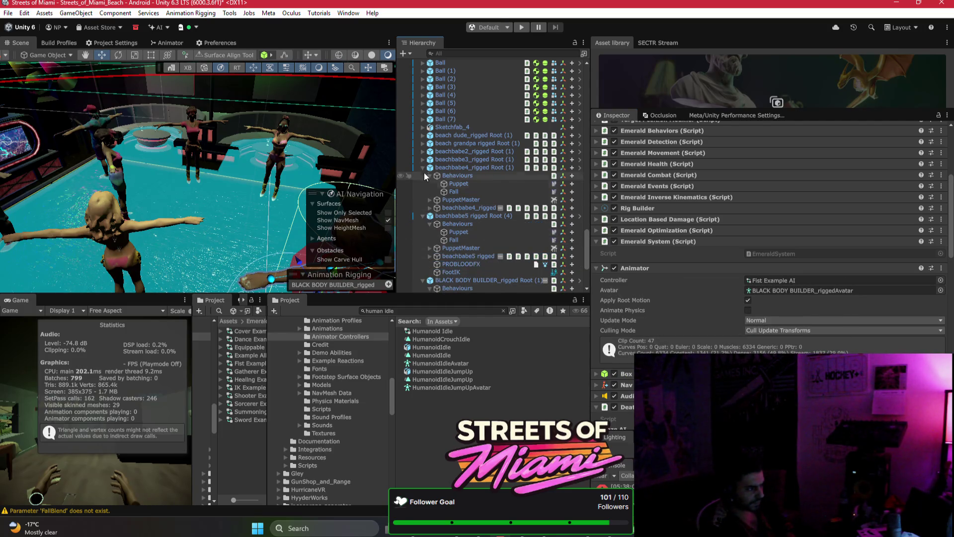
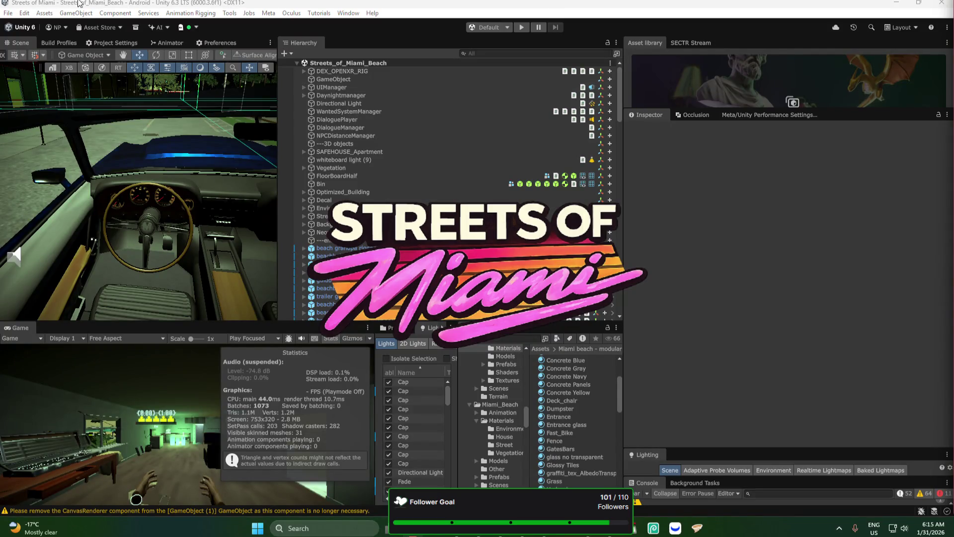
Step: Maximize the Scene view and orbit up to a high aerial view of the club
{"action": "left_click_drag", "start_coordinate": [105, 149], "coordinate": [182, 150]}
{"action": "scroll", "coordinate": [179, 142], "scroll_direction": "down", "scroll_amount": 10}
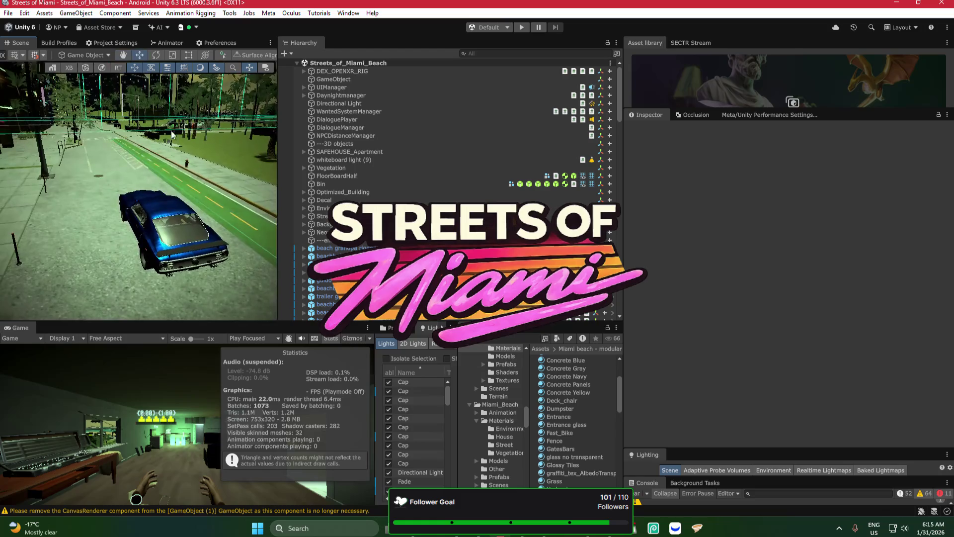
{"action": "double_click", "coordinate": [13, 42]}
{"action": "mouse_move", "coordinate": [298, 224]}
{"action": "left_mouse_down"}
{"action": "mouse_move", "coordinate": [352, 192]}
{"action": "mouse_move", "coordinate": [481, 162]}
{"action": "mouse_move", "coordinate": [491, 193]}
{"action": "mouse_move", "coordinate": [475, 239]}
{"action": "mouse_move", "coordinate": [256, 168]}
{"action": "mouse_move", "coordinate": [401, 178]}
{"action": "mouse_move", "coordinate": [438, 190]}
{"action": "mouse_move", "coordinate": [266, 185]}
{"action": "mouse_move", "coordinate": [307, 187]}
{"action": "left_mouse_up"}
Step: Multi-select the middle and fourth light pillars on the club's back wall
{"action": "left_click", "coordinate": [487, 176], "text": "shift"}
{"action": "left_click", "coordinate": [654, 167], "text": "shift"}
{"action": "mouse_move", "coordinate": [772, 169]}
{"action": "left_mouse_down"}
{"action": "mouse_move", "coordinate": [797, 165]}
{"action": "mouse_move", "coordinate": [729, 163]}
{"action": "left_mouse_up"}
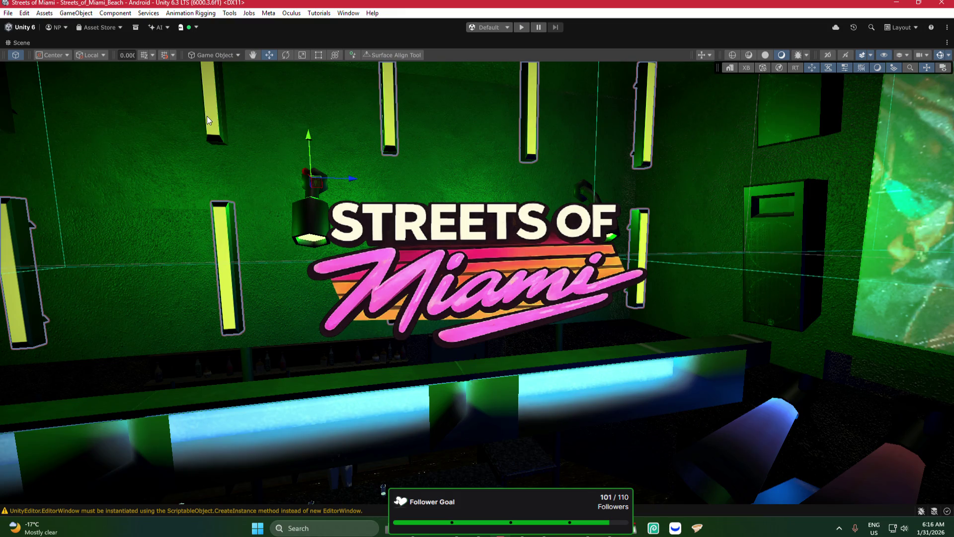
{"action": "key", "text": "f"}
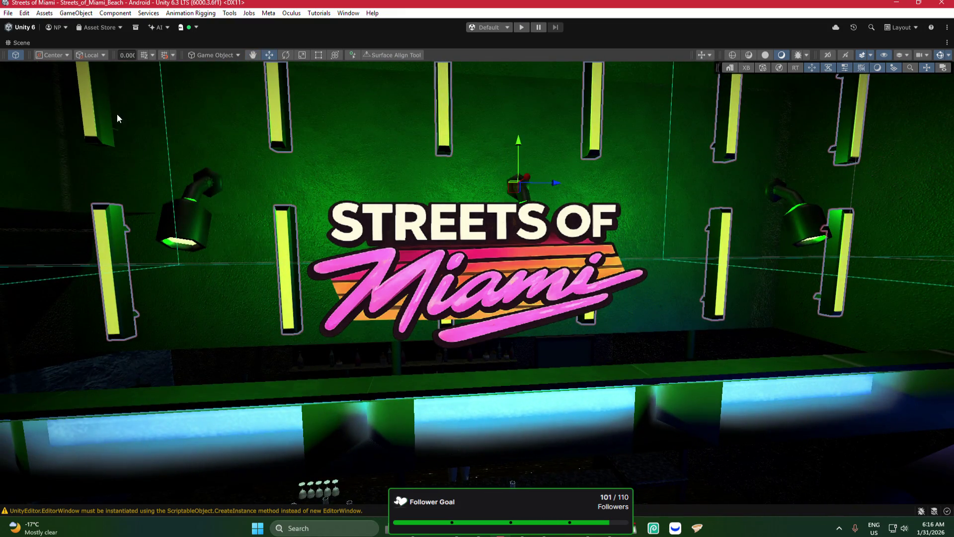
{"action": "left_click", "coordinate": [196, 199], "text": "shift"}
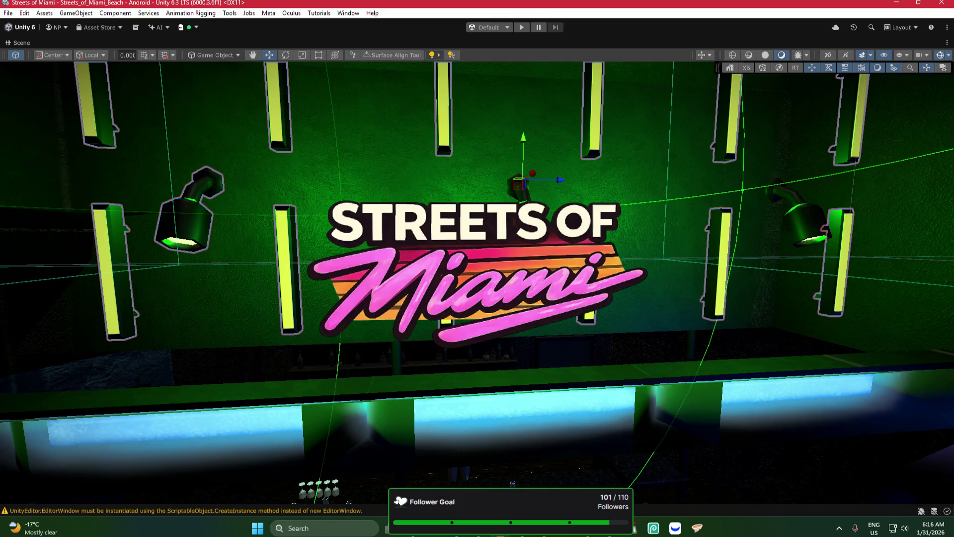
{"action": "left_click_drag", "start_coordinate": [560, 189], "coordinate": [597, 335]}
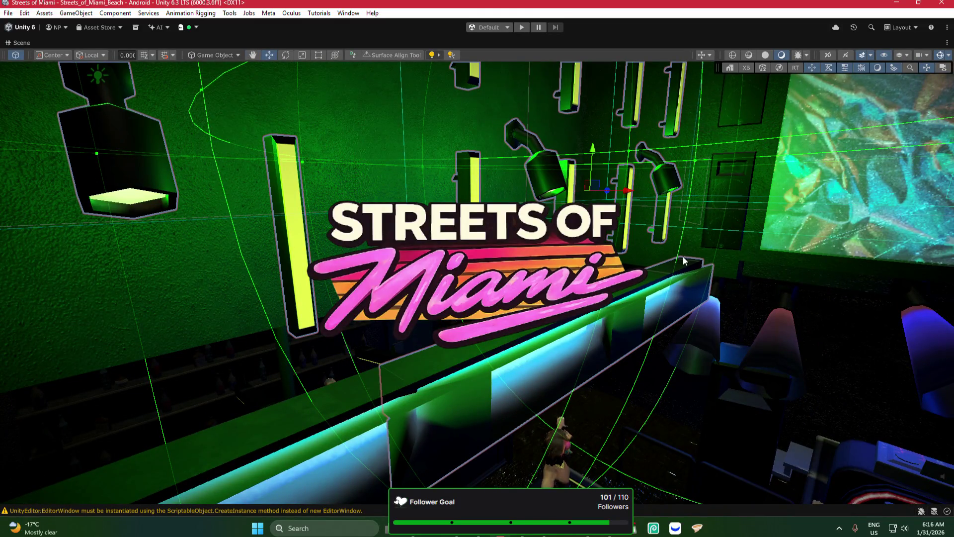
{"action": "left_click_drag", "start_coordinate": [684, 256], "coordinate": [293, 267]}
{"action": "mouse_move", "coordinate": [235, 282]}
{"action": "left_mouse_down"}
{"action": "mouse_move", "coordinate": [309, 241]}
{"action": "mouse_move", "coordinate": [537, 149]}
{"action": "mouse_move", "coordinate": [666, 154]}
{"action": "mouse_move", "coordinate": [572, 248]}
{"action": "mouse_move", "coordinate": [516, 335]}
{"action": "mouse_move", "coordinate": [467, 364]}
{"action": "mouse_move", "coordinate": [208, 244]}
{"action": "left_mouse_up"}
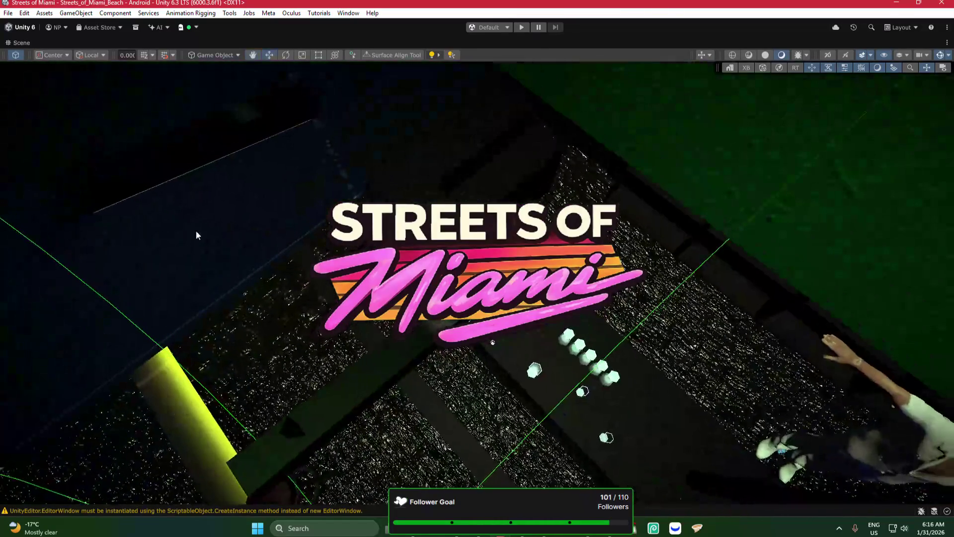
{"action": "mouse_move", "coordinate": [416, 338]}
{"action": "left_mouse_down"}
{"action": "mouse_move", "coordinate": [438, 278]}
{"action": "mouse_move", "coordinate": [468, 269]}
{"action": "left_mouse_up"}
{"action": "mouse_move", "coordinate": [620, 201]}
{"action": "left_mouse_down"}
{"action": "mouse_move", "coordinate": [549, 218]}
{"action": "mouse_move", "coordinate": [544, 183]}
{"action": "left_mouse_up"}
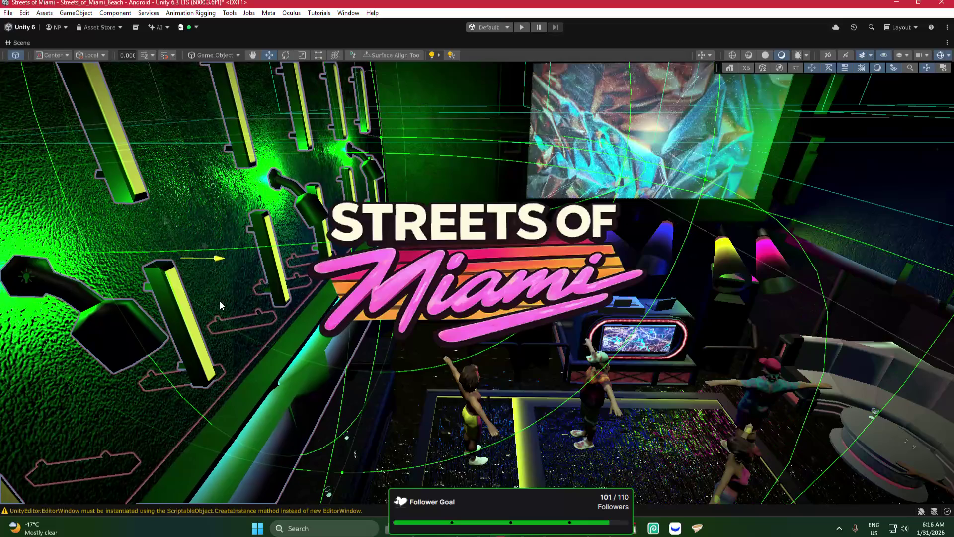
{"action": "mouse_move", "coordinate": [421, 179]}
{"action": "left_mouse_down"}
{"action": "mouse_move", "coordinate": [416, 191]}
{"action": "mouse_move", "coordinate": [670, 192]}
{"action": "mouse_move", "coordinate": [638, 202]}
{"action": "mouse_move", "coordinate": [664, 133]}
{"action": "mouse_move", "coordinate": [476, 185]}
{"action": "mouse_move", "coordinate": [447, 204]}
{"action": "left_mouse_up"}
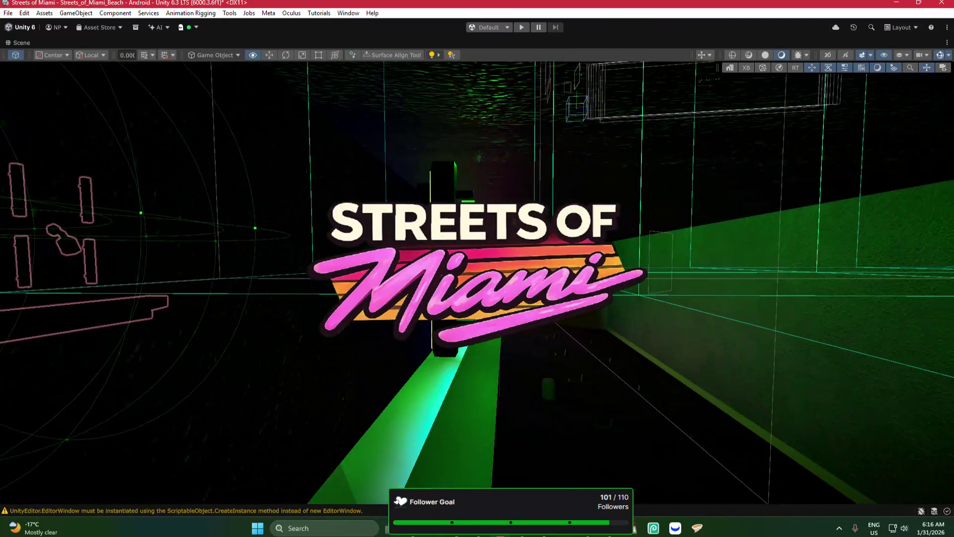
{"action": "left_click_drag", "start_coordinate": [447, 203], "coordinate": [417, 196]}
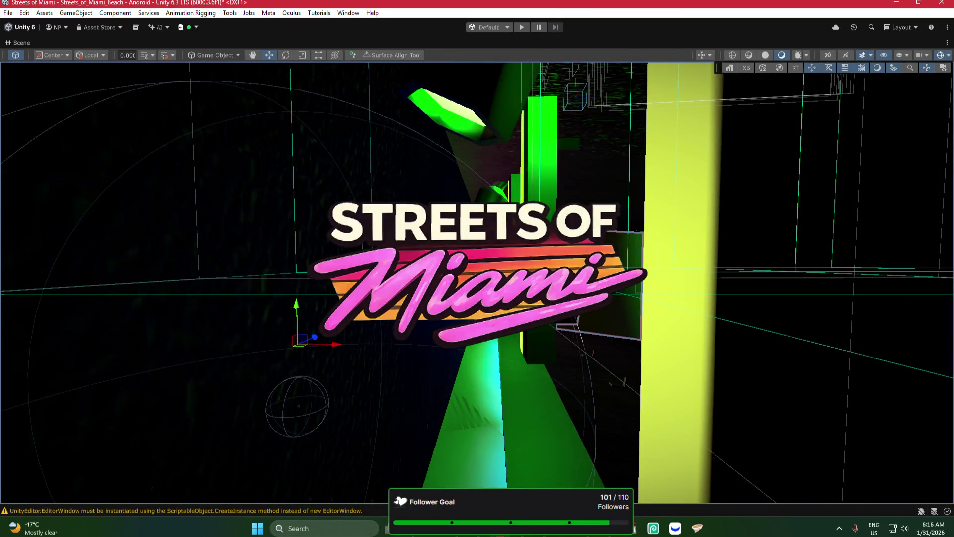
{"action": "left_click", "coordinate": [52, 72]}
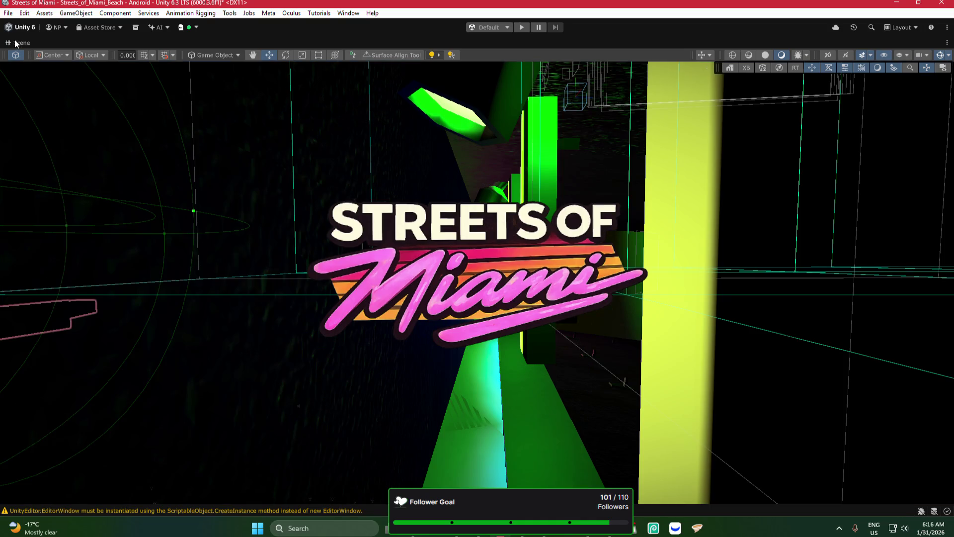
{"action": "mouse_move", "coordinate": [353, 184]}
{"action": "left_mouse_down"}
{"action": "mouse_move", "coordinate": [203, 164]}
{"action": "mouse_move", "coordinate": [365, 163]}
{"action": "mouse_move", "coordinate": [339, 181]}
{"action": "mouse_move", "coordinate": [353, 160]}
{"action": "mouse_move", "coordinate": [396, 141]}
{"action": "mouse_move", "coordinate": [390, 171]}
{"action": "left_mouse_up"}
{"action": "left_click", "coordinate": [666, 398]}
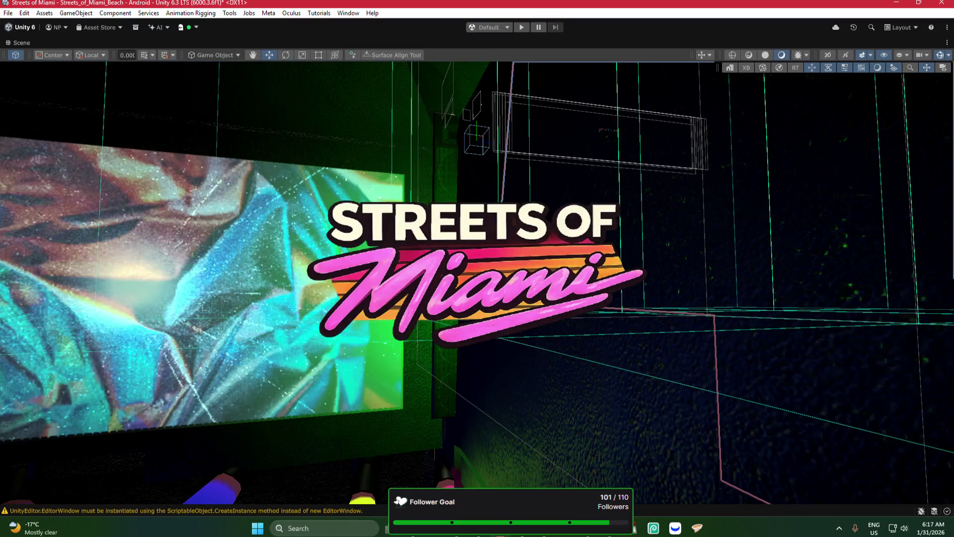
{"action": "mouse_move", "coordinate": [666, 398]}
{"action": "left_mouse_down"}
{"action": "mouse_move", "coordinate": [557, 386]}
{"action": "mouse_move", "coordinate": [592, 357]}
{"action": "mouse_move", "coordinate": [669, 355]}
{"action": "mouse_move", "coordinate": [603, 352]}
{"action": "mouse_move", "coordinate": [632, 300]}
{"action": "mouse_move", "coordinate": [626, 310]}
{"action": "mouse_move", "coordinate": [671, 309]}
{"action": "mouse_move", "coordinate": [557, 171]}
{"action": "mouse_move", "coordinate": [746, 239]}
{"action": "mouse_move", "coordinate": [870, 260]}
{"action": "mouse_move", "coordinate": [634, 254]}
{"action": "mouse_move", "coordinate": [756, 258]}
{"action": "left_mouse_up"}
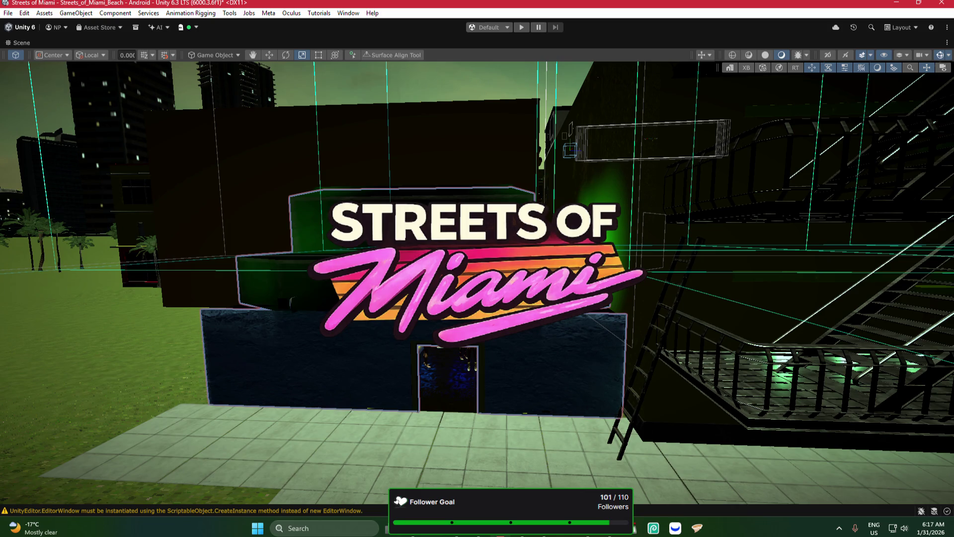
Step: Fly the Scene camera through the club interior to the wall screen and stairs
{"action": "key", "text": "w"}
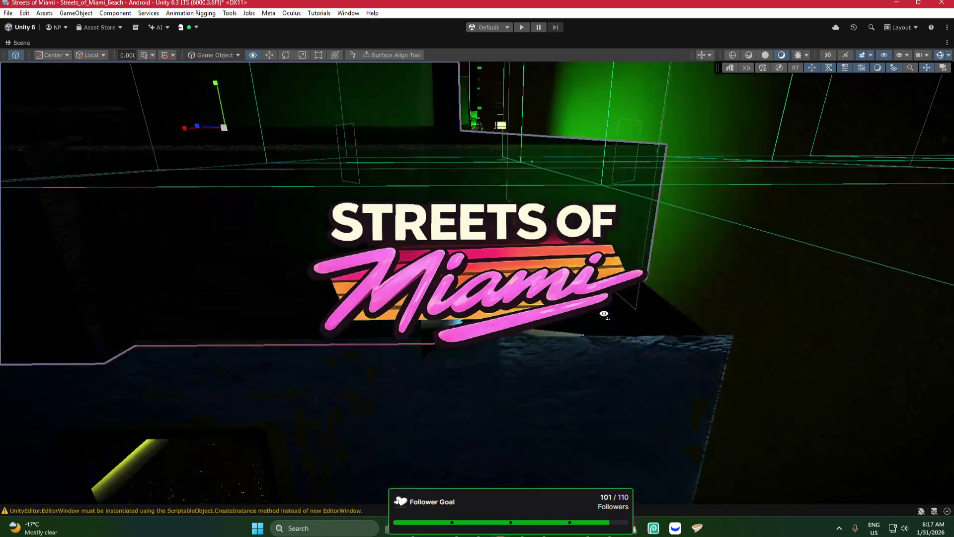
{"action": "key", "text": "w"}
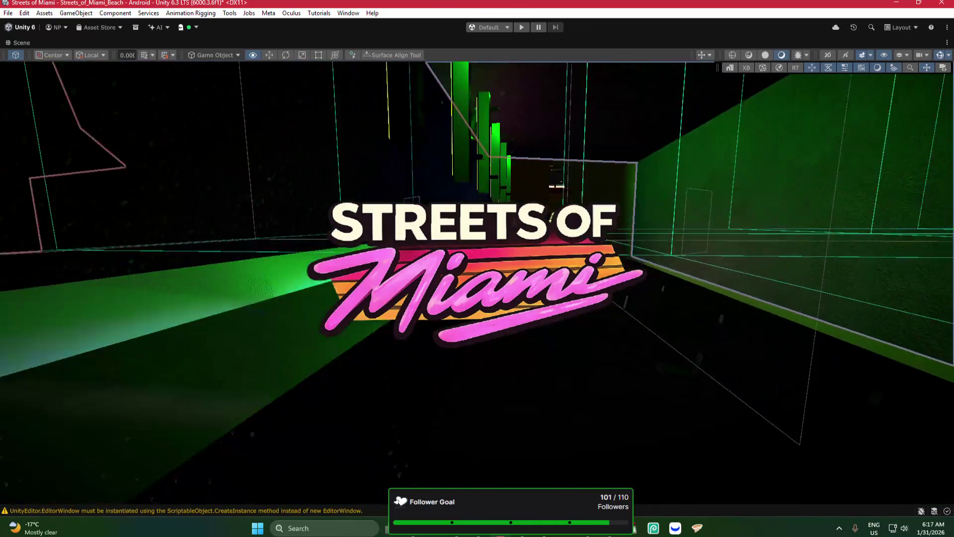
{"action": "key", "text": "s"}
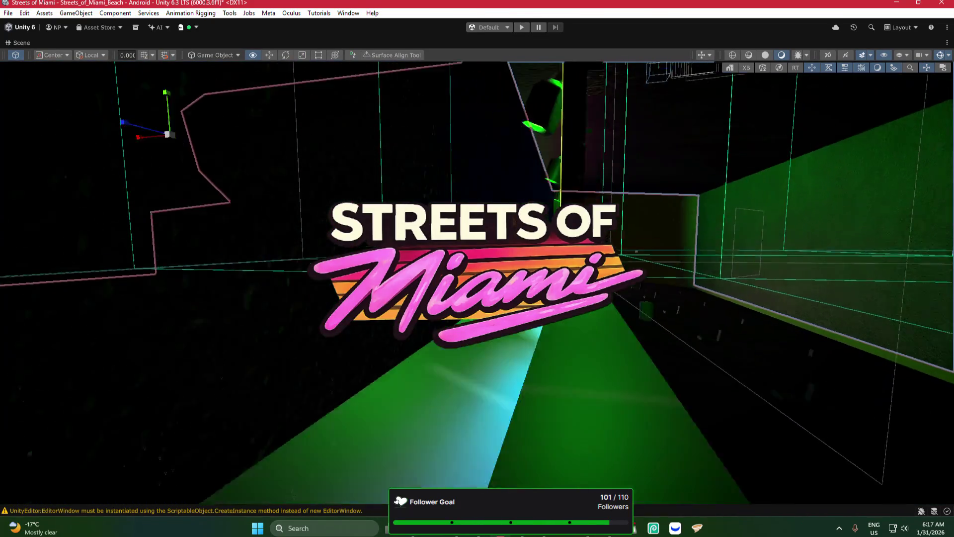
{"action": "key", "text": "s"}
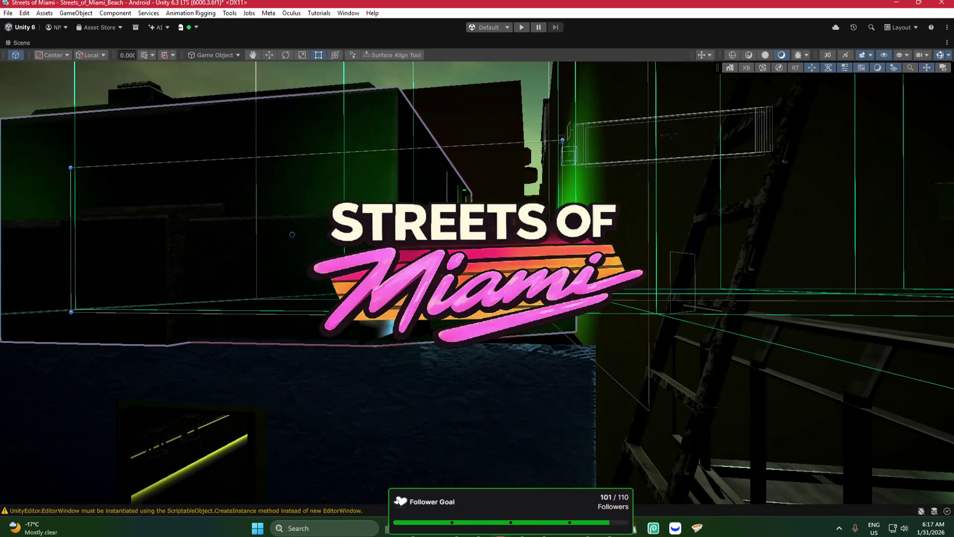
{"action": "key", "text": "w"}
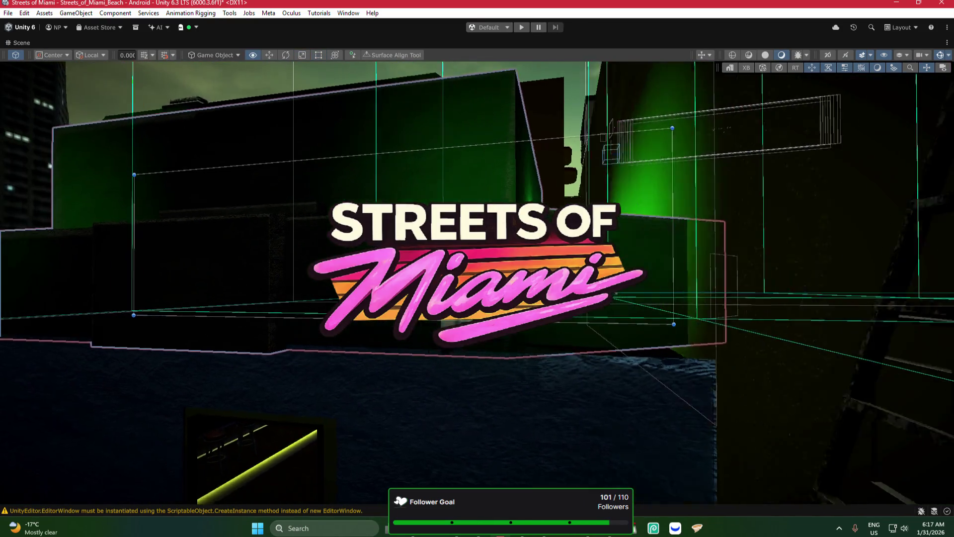
{"action": "key", "text": "w"}
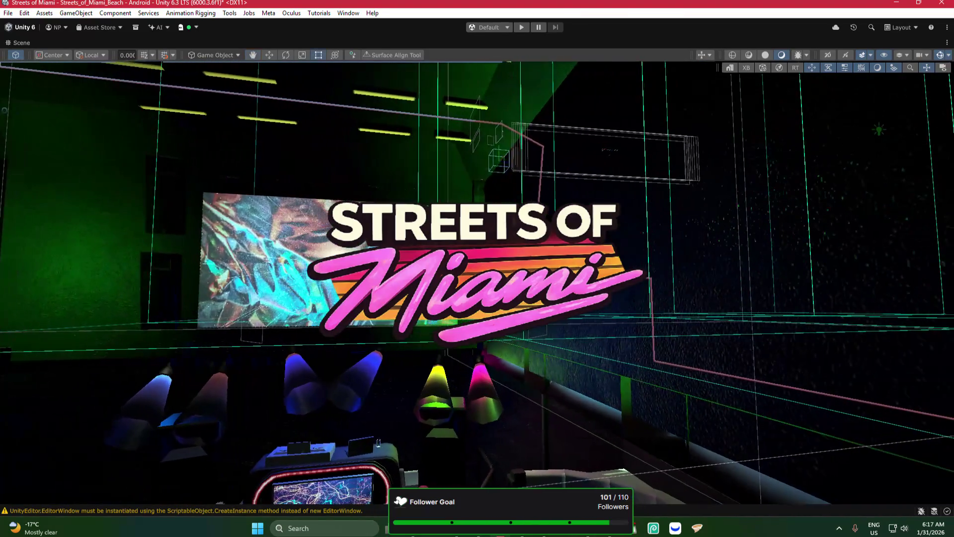
{"action": "key", "text": "s"}
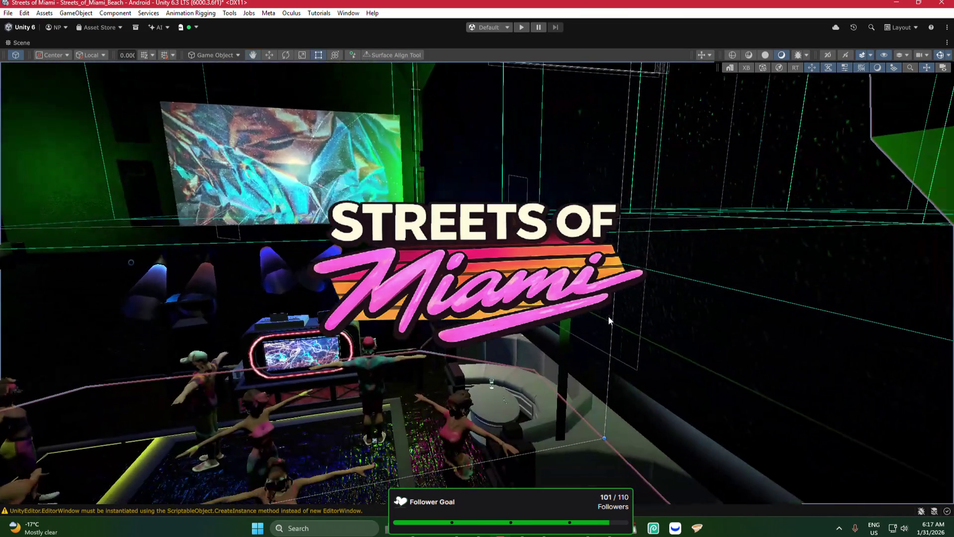
{"action": "key", "text": "s"}
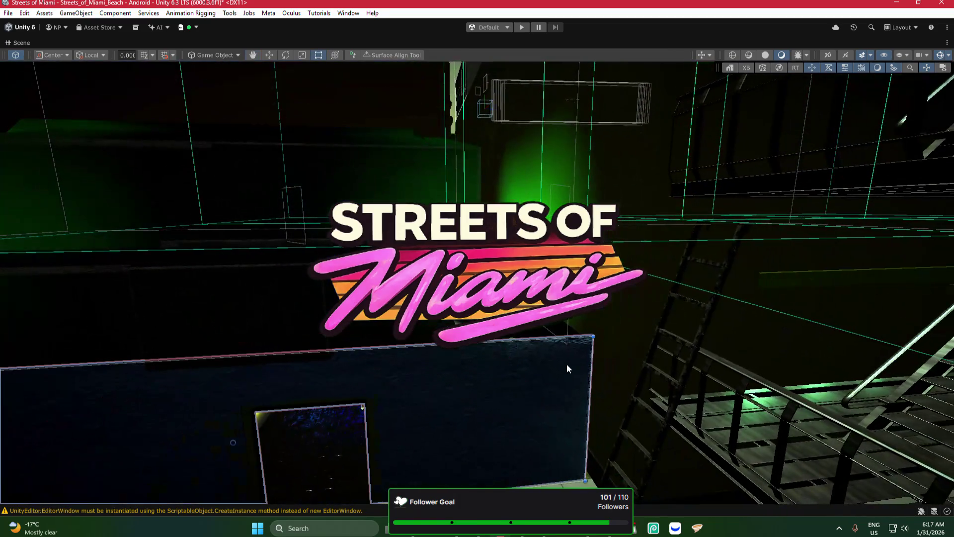
Step: Widen the lower platform slightly by dragging its right-side resize handle outward
{"action": "key", "text": "a"}
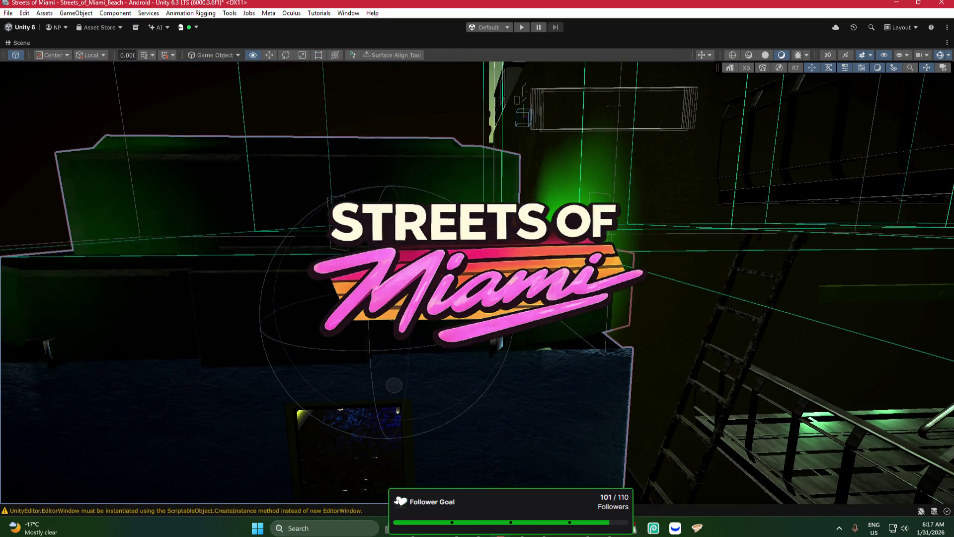
{"action": "key", "text": "r"}
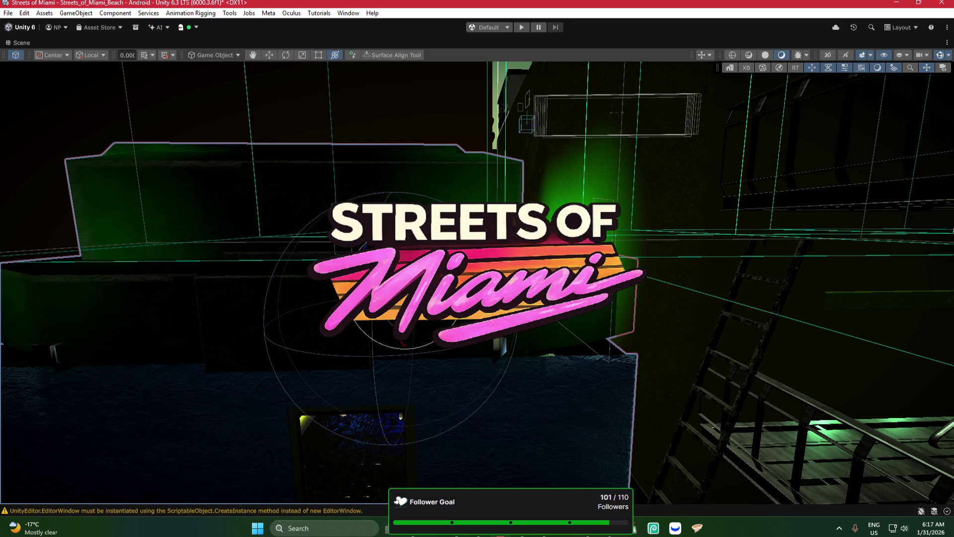
{"action": "left_click", "coordinate": [605, 348]}
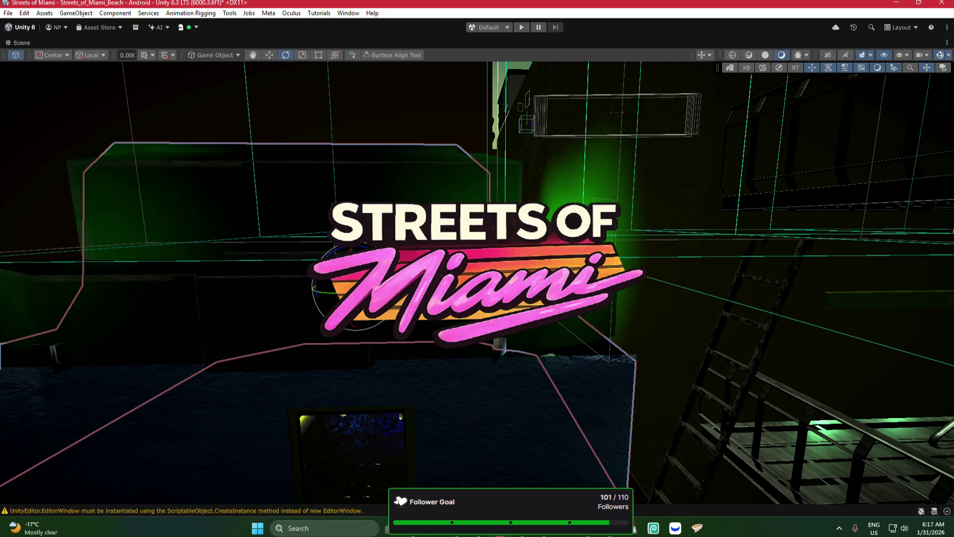
{"action": "left_click_drag", "start_coordinate": [558, 278], "coordinate": [567, 278]}
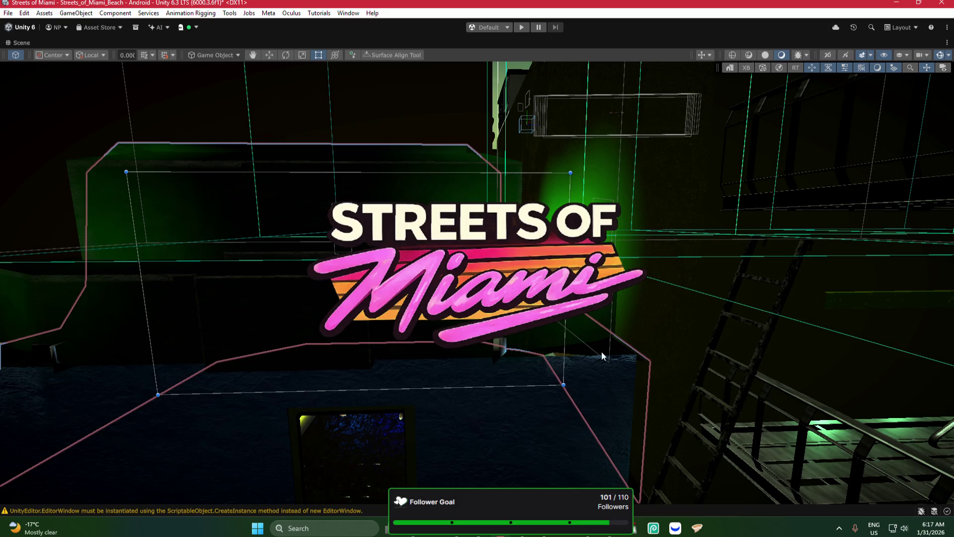
{"action": "mouse_move", "coordinate": [556, 444]}
{"action": "left_mouse_down"}
{"action": "mouse_move", "coordinate": [545, 382]}
{"action": "mouse_move", "coordinate": [604, 340]}
{"action": "mouse_move", "coordinate": [617, 313]}
{"action": "left_mouse_up"}
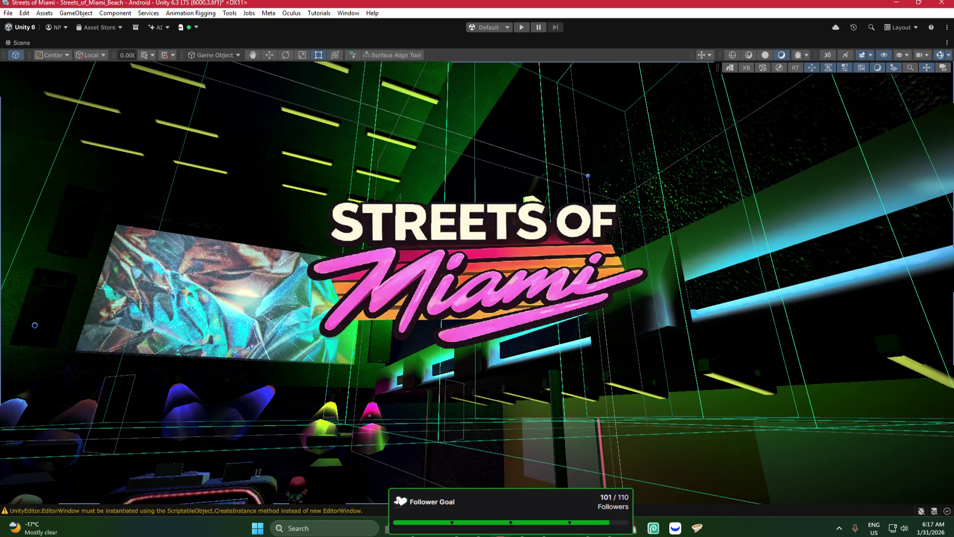
Step: Navigate the Scene view around the club and back to the dance floor with dancers
{"action": "mouse_move", "coordinate": [42, 326]}
{"action": "left_mouse_down"}
{"action": "mouse_move", "coordinate": [101, 212]}
{"action": "mouse_move", "coordinate": [253, 373]}
{"action": "mouse_move", "coordinate": [93, 331]}
{"action": "mouse_move", "coordinate": [141, 329]}
{"action": "left_mouse_up"}
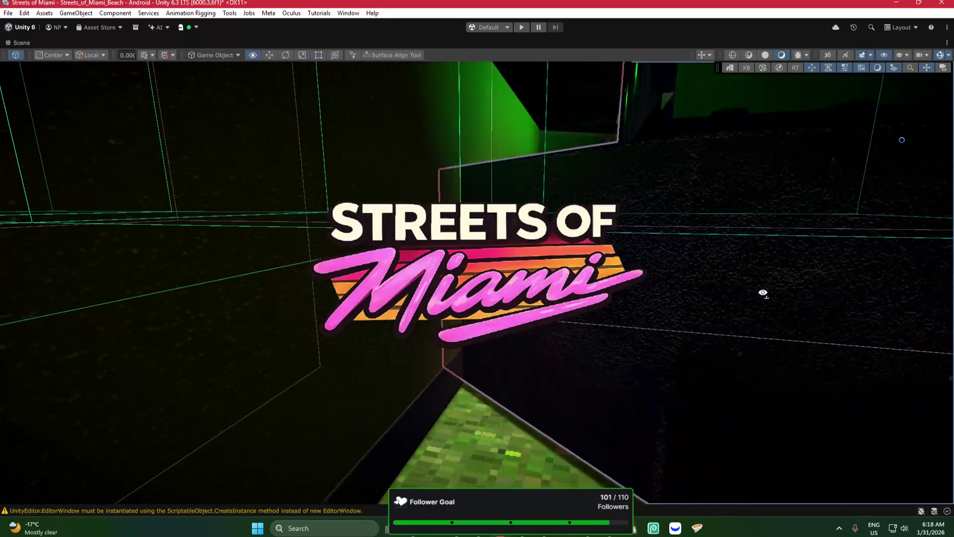
{"action": "mouse_move", "coordinate": [763, 292]}
{"action": "left_mouse_down"}
{"action": "mouse_move", "coordinate": [288, 236]}
{"action": "mouse_move", "coordinate": [262, 243]}
{"action": "mouse_move", "coordinate": [487, 180]}
{"action": "left_mouse_up"}
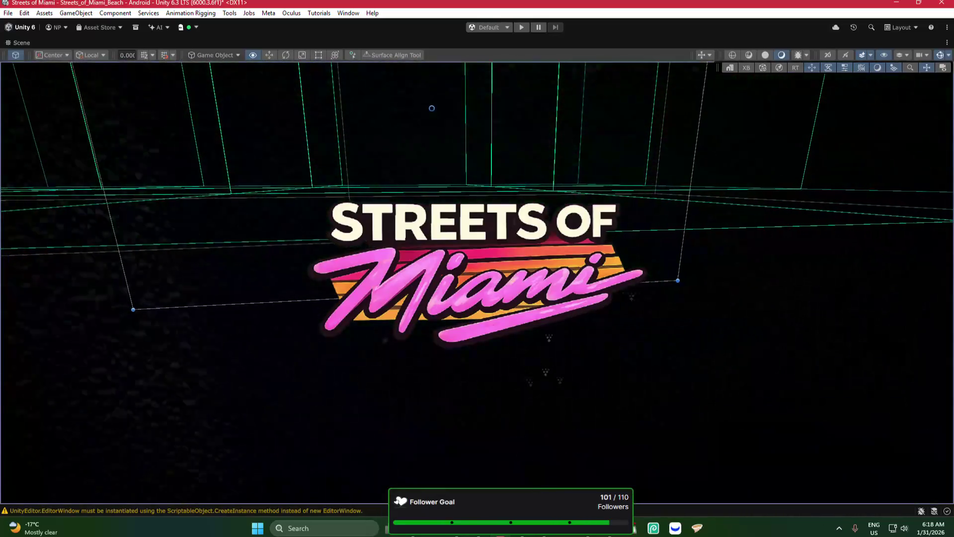
{"action": "mouse_move", "coordinate": [432, 108]}
{"action": "left_mouse_down"}
{"action": "mouse_move", "coordinate": [701, 294]}
{"action": "mouse_move", "coordinate": [472, 259]}
{"action": "left_mouse_up"}
{"action": "left_click_drag", "start_coordinate": [559, 105], "coordinate": [772, 354]}
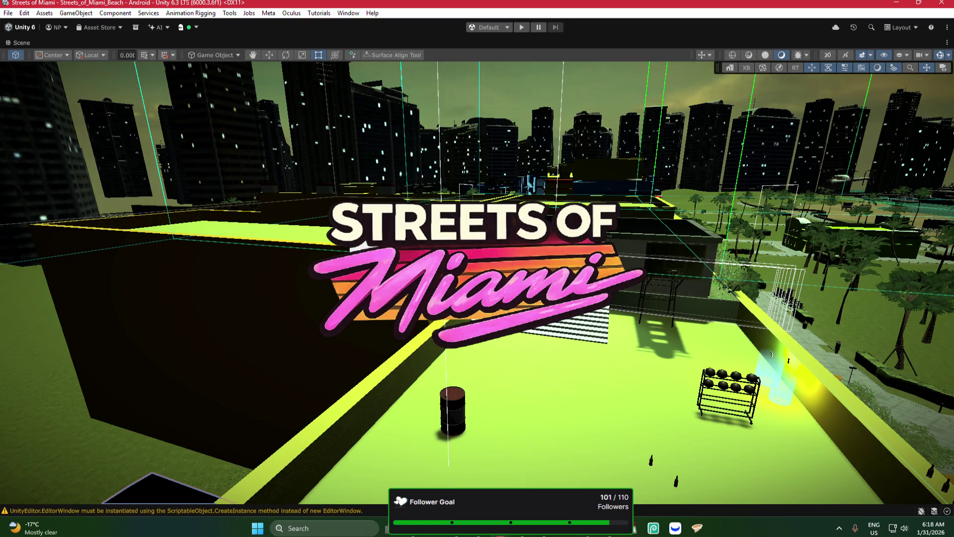
{"action": "mouse_move", "coordinate": [368, 347]}
{"action": "left_mouse_down"}
{"action": "mouse_move", "coordinate": [393, 397]}
{"action": "mouse_move", "coordinate": [412, 336]}
{"action": "mouse_move", "coordinate": [388, 378]}
{"action": "mouse_move", "coordinate": [413, 358]}
{"action": "mouse_move", "coordinate": [759, 318]}
{"action": "mouse_move", "coordinate": [554, 347]}
{"action": "mouse_move", "coordinate": [563, 329]}
{"action": "left_mouse_up"}
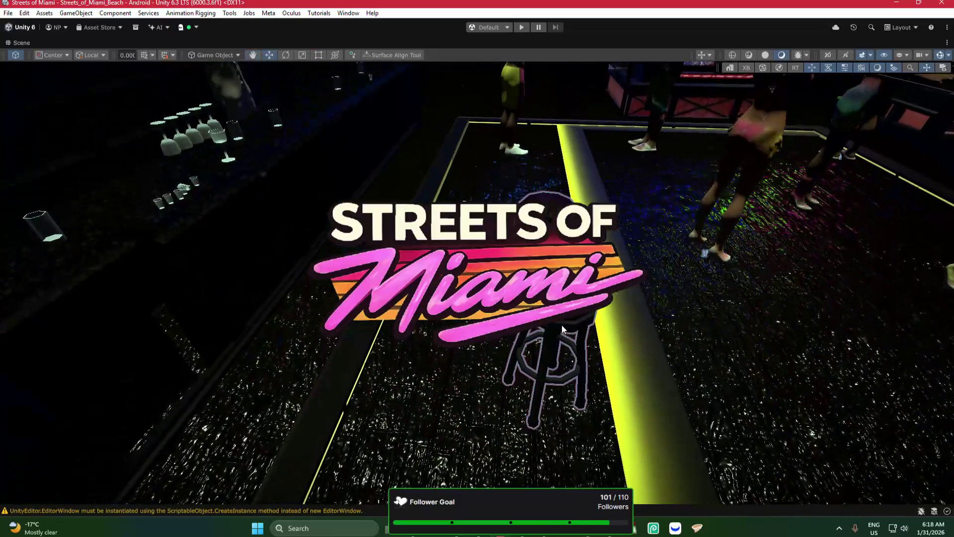
Step: Drag the bar stool to the left across the dance floor
{"action": "mouse_move", "coordinate": [539, 293]}
{"action": "left_mouse_down"}
{"action": "mouse_move", "coordinate": [301, 305]}
{"action": "mouse_move", "coordinate": [318, 304]}
{"action": "left_mouse_up"}
{"action": "mouse_move", "coordinate": [544, 328]}
{"action": "left_mouse_down"}
{"action": "mouse_move", "coordinate": [798, 254]}
{"action": "mouse_move", "coordinate": [881, 195]}
{"action": "mouse_move", "coordinate": [788, 256]}
{"action": "mouse_move", "coordinate": [646, 255]}
{"action": "left_mouse_up"}
{"action": "mouse_move", "coordinate": [447, 248]}
{"action": "left_mouse_down"}
{"action": "mouse_move", "coordinate": [497, 239]}
{"action": "mouse_move", "coordinate": [521, 149]}
{"action": "mouse_move", "coordinate": [527, 74]}
{"action": "mouse_move", "coordinate": [497, 199]}
{"action": "left_mouse_up"}
{"action": "mouse_move", "coordinate": [398, 114]}
{"action": "left_mouse_down"}
{"action": "mouse_move", "coordinate": [393, 156]}
{"action": "mouse_move", "coordinate": [406, 153]}
{"action": "left_mouse_up"}
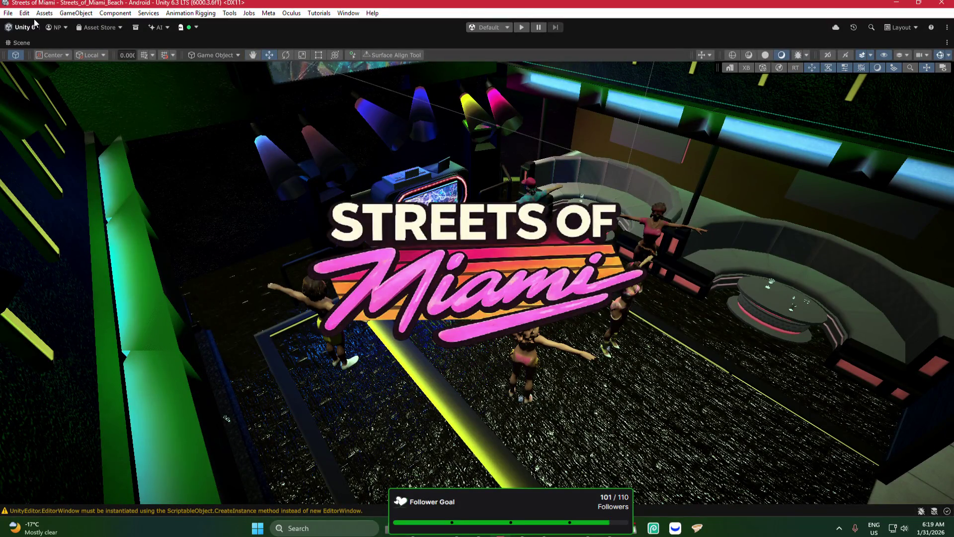
Step: Browse the File, Edit and Assets menus, then fly the view to the spotlight rigs
{"action": "left_click", "coordinate": [9, 14]}
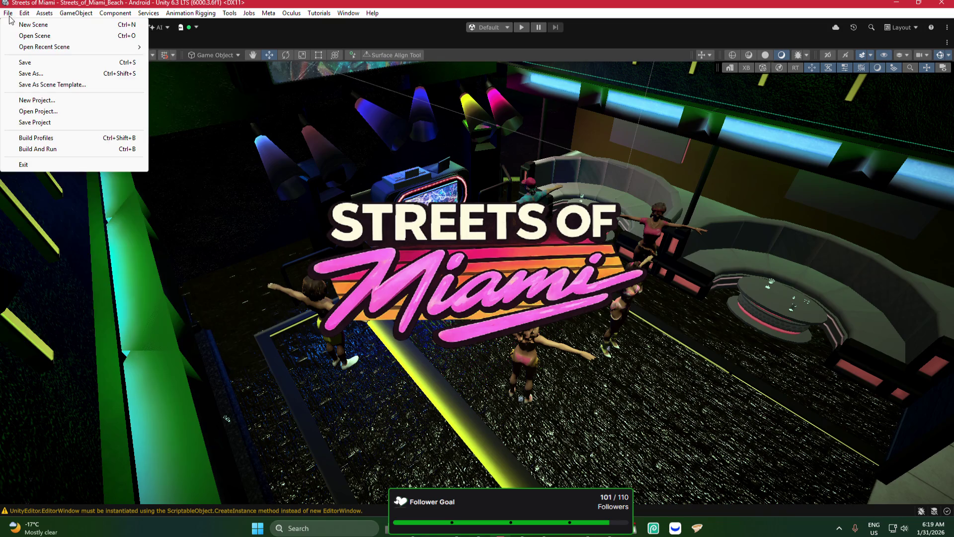
{"action": "mouse_move", "coordinate": [353, 17]}
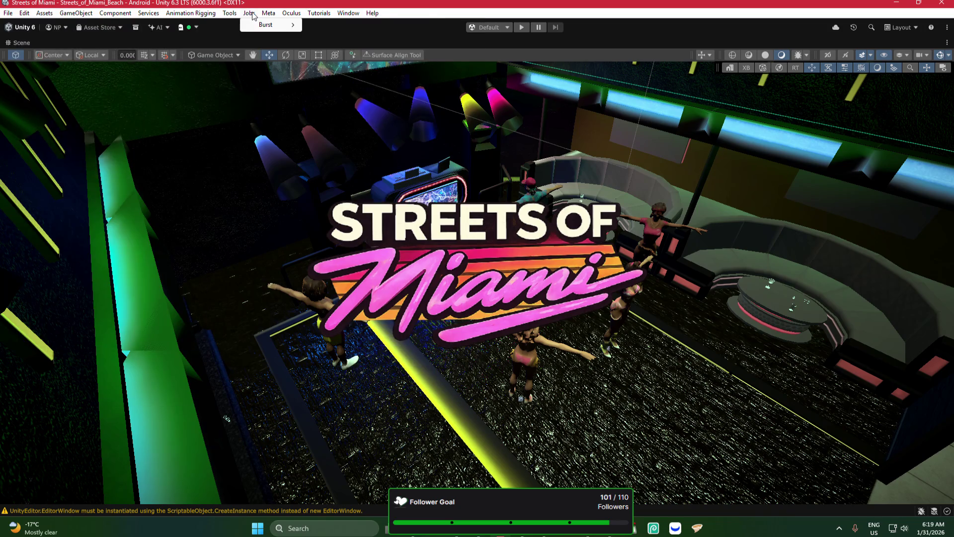
{"action": "mouse_move", "coordinate": [25, 14]}
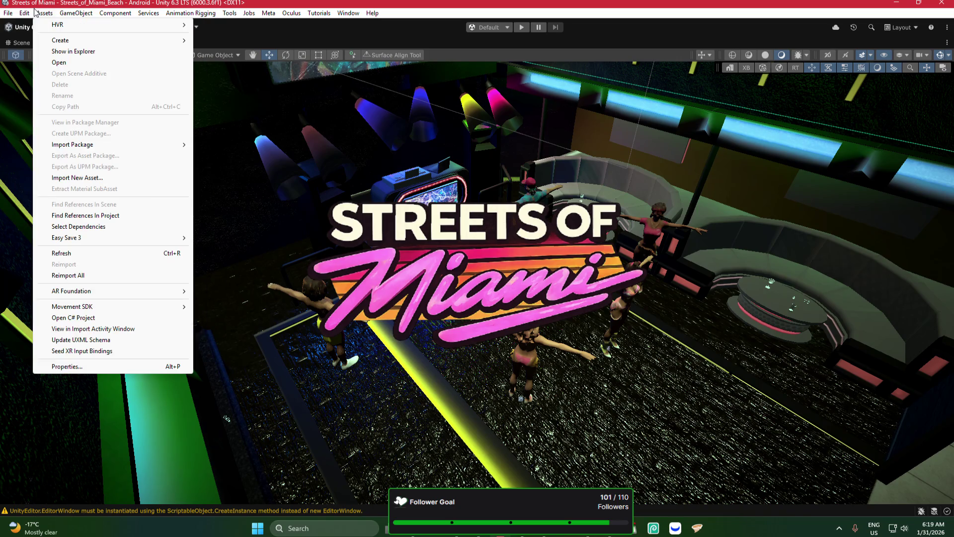
{"action": "left_click", "coordinate": [35, 13]}
{"action": "left_click", "coordinate": [76, 13]}
{"action": "left_click", "coordinate": [75, 13]}
{"action": "mouse_move", "coordinate": [348, 374]}
{"action": "left_mouse_down"}
{"action": "mouse_move", "coordinate": [576, 183]}
{"action": "mouse_move", "coordinate": [652, 155]}
{"action": "left_mouse_up"}
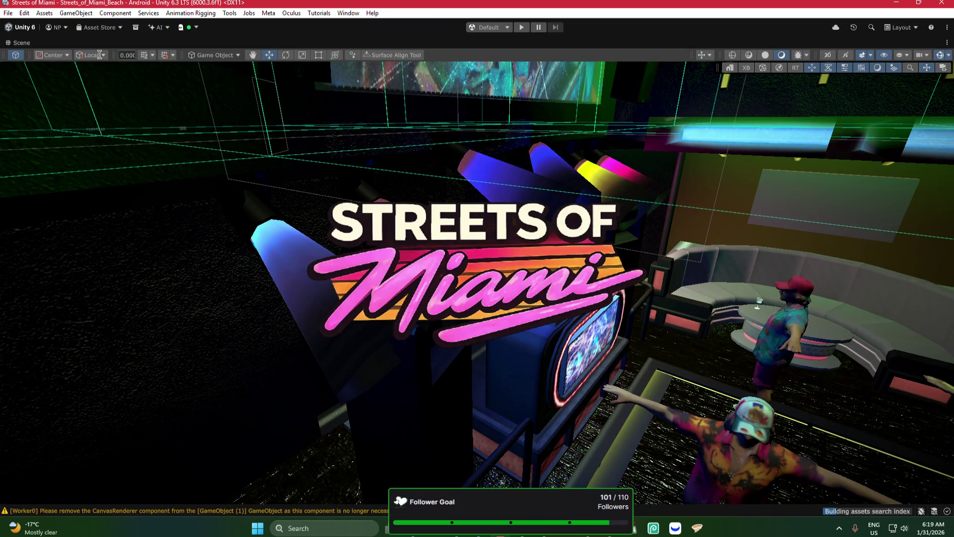
Step: Restore the Scene view from maximized back to the full editor layout
{"action": "double_click", "coordinate": [11, 41]}
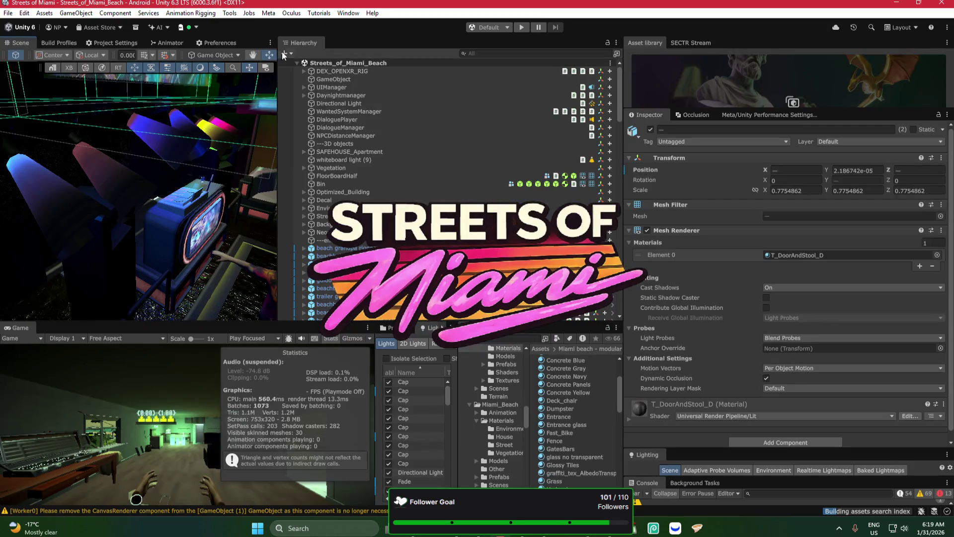
{"action": "scroll", "coordinate": [266, 59], "scroll_direction": "down", "scroll_amount": 8}
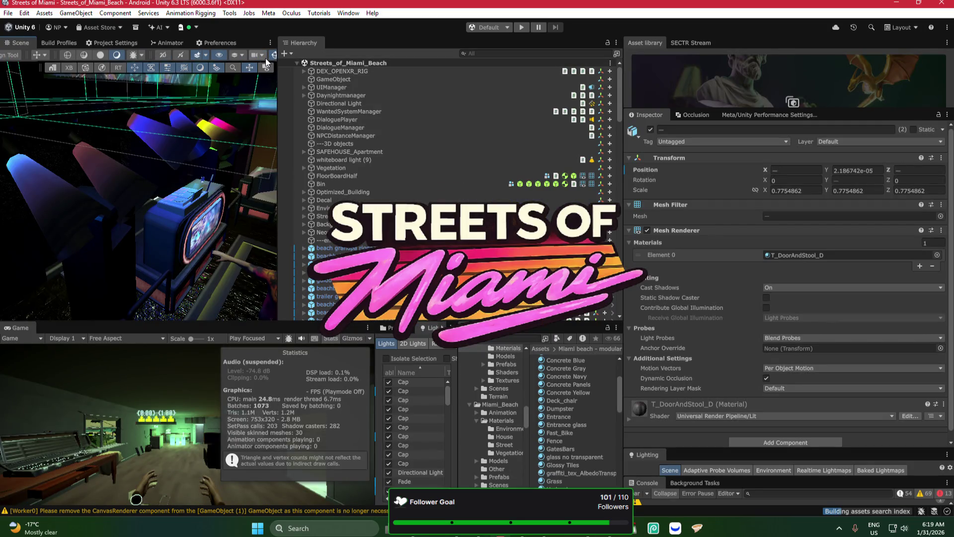
{"action": "scroll", "coordinate": [265, 60], "scroll_direction": "up", "scroll_amount": 5}
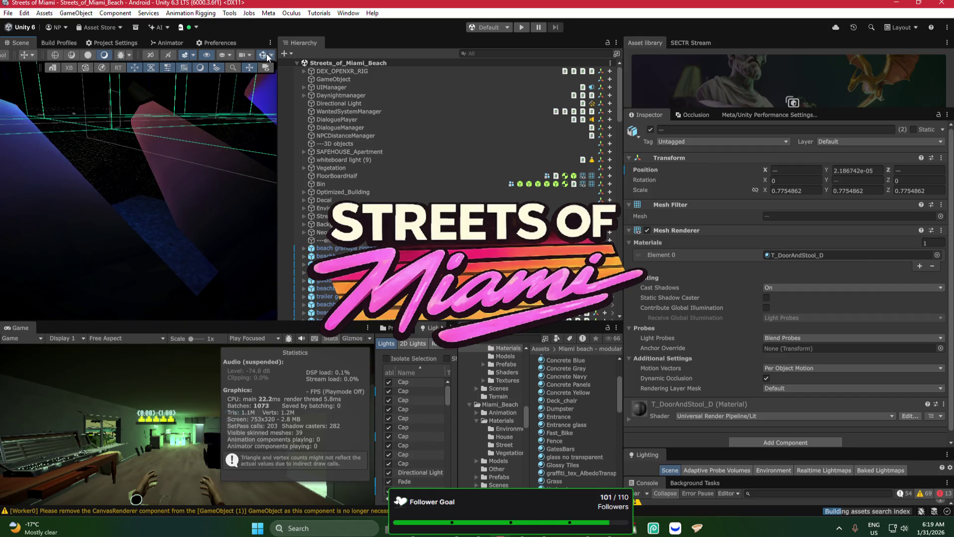
Step: Turn on scene gizmos and open the Gizmos display settings dropdown
{"action": "left_click", "coordinate": [264, 54]}
{"action": "scroll", "coordinate": [168, 112], "scroll_direction": "down", "scroll_amount": 5}
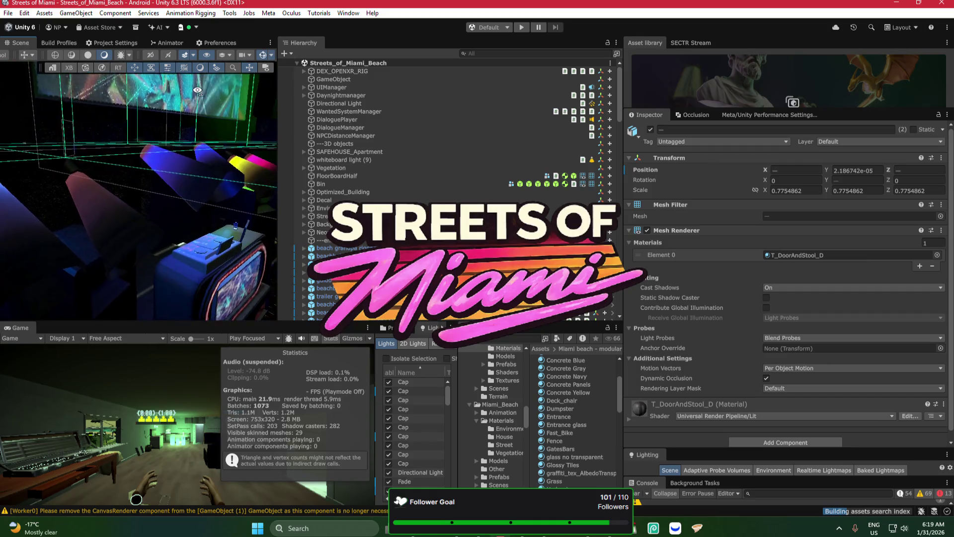
{"action": "scroll", "coordinate": [422, 149], "scroll_direction": "down", "scroll_amount": 15}
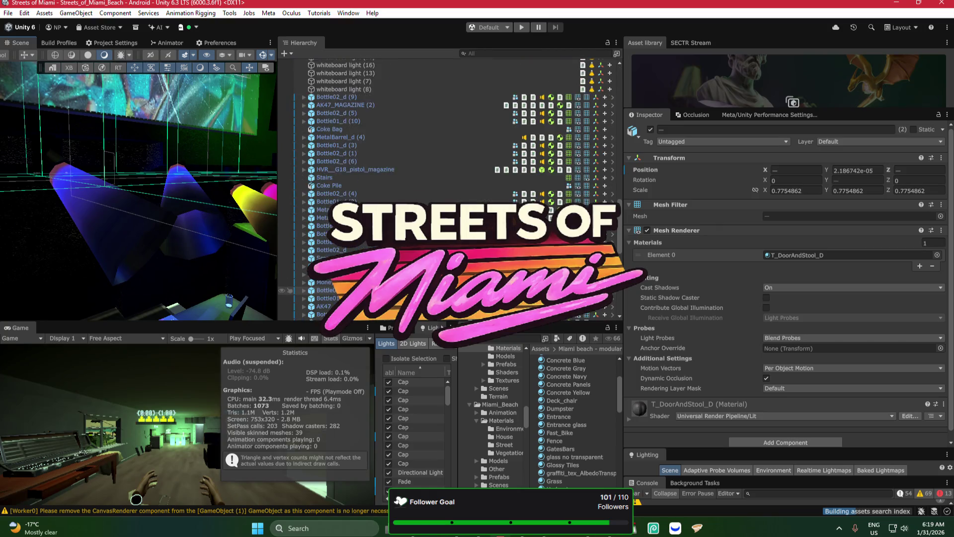
{"action": "left_click", "coordinate": [271, 55]}
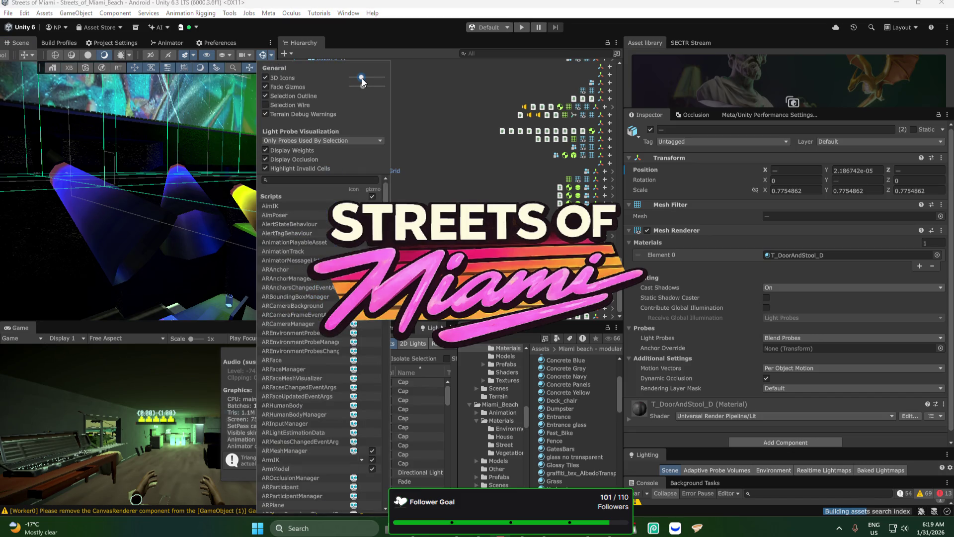
{"action": "mouse_move", "coordinate": [143, 181]}
{"action": "left_mouse_down"}
{"action": "mouse_move", "coordinate": [134, 191]}
{"action": "mouse_move", "coordinate": [159, 181]}
{"action": "left_mouse_up"}
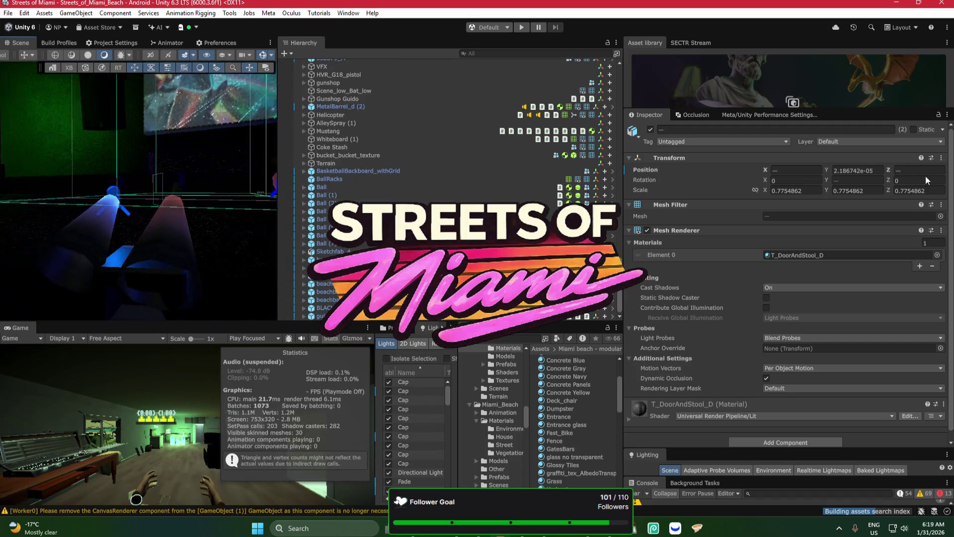
Step: Try selecting the swivel light cones and walls, then select spot lights GameObject (1)–(5)
{"action": "left_click_drag", "start_coordinate": [922, 179], "coordinate": [68, 179]}
{"action": "left_click", "coordinate": [75, 187]}
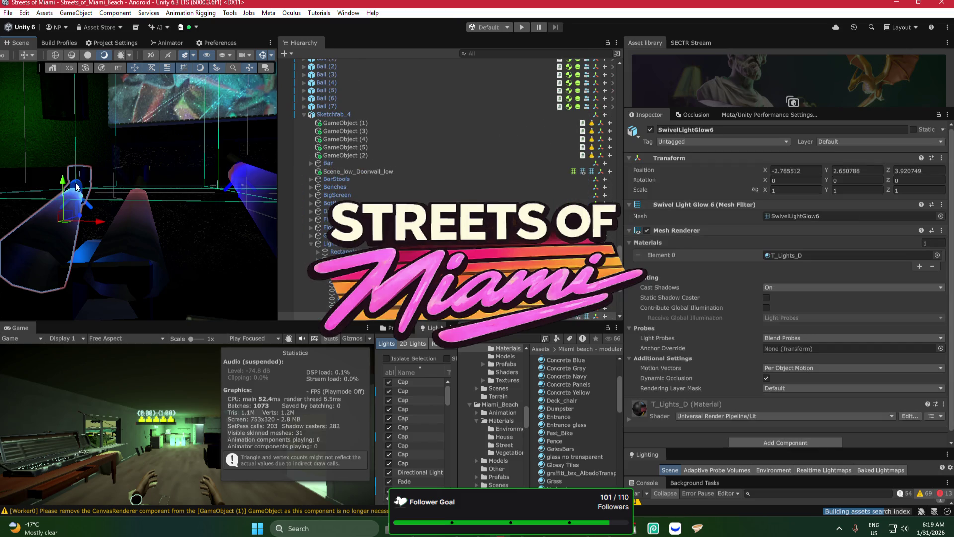
{"action": "left_click", "coordinate": [139, 214]}
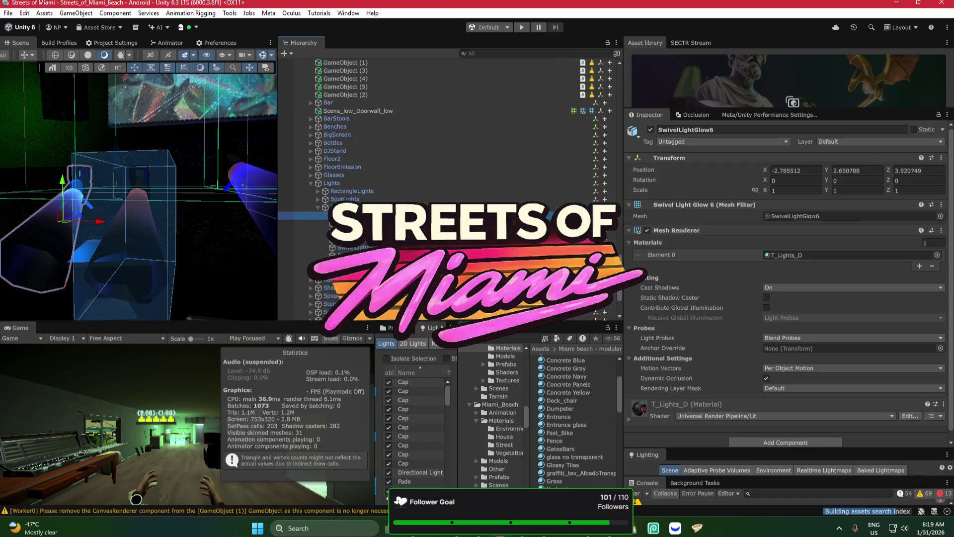
{"action": "left_click_drag", "start_coordinate": [15, 298], "coordinate": [208, 205]}
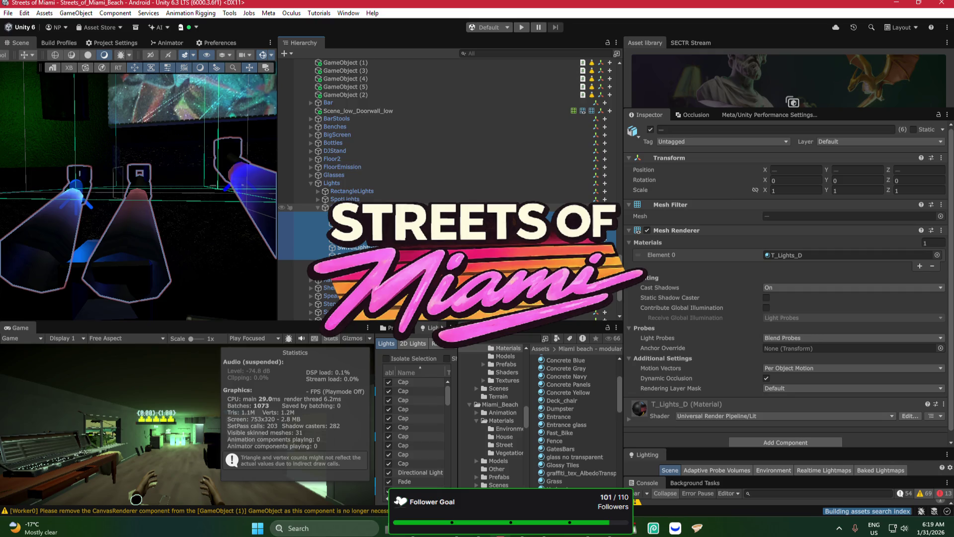
{"action": "left_click", "coordinate": [90, 208]}
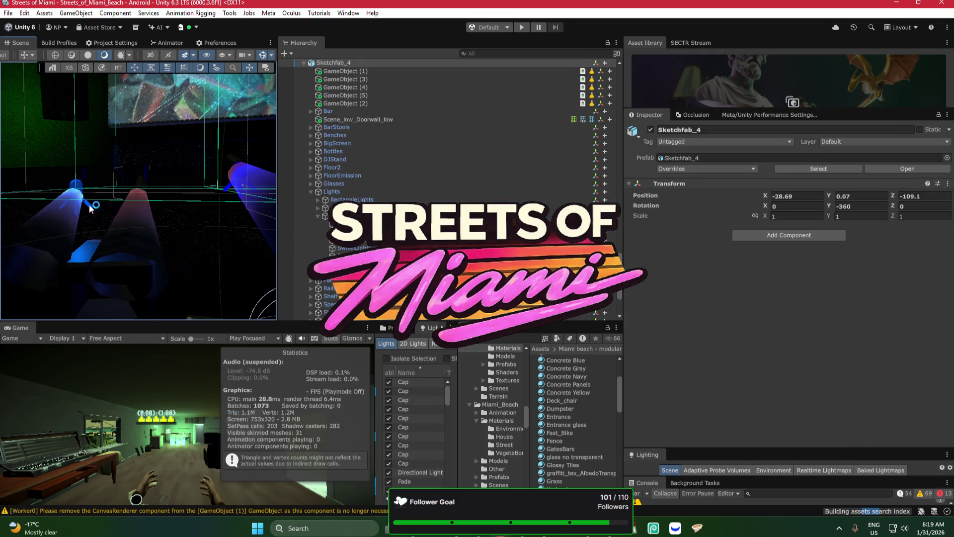
{"action": "left_click", "coordinate": [90, 207]}
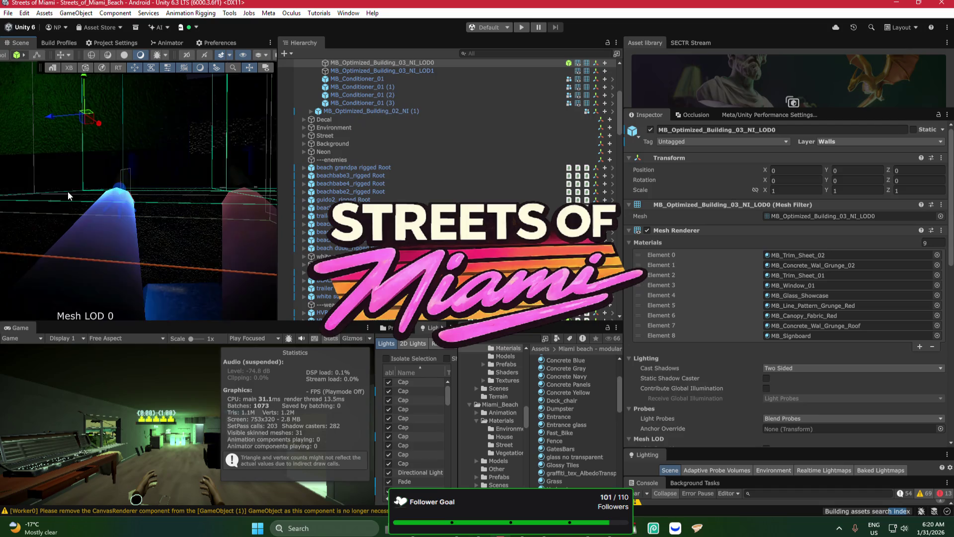
{"action": "left_click", "coordinate": [128, 190]}
{"action": "left_click", "coordinate": [127, 189]}
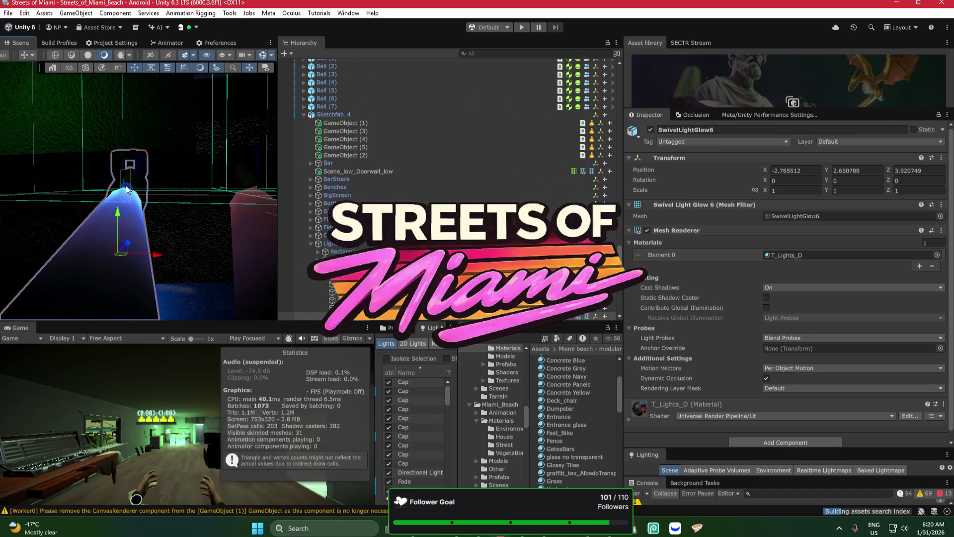
{"action": "left_click", "coordinate": [359, 124]}
{"action": "left_click", "coordinate": [346, 155], "text": "shift"}
{"action": "mouse_move", "coordinate": [189, 189]}
{"action": "left_mouse_down"}
{"action": "mouse_move", "coordinate": [169, 182]}
{"action": "mouse_move", "coordinate": [267, 192]}
{"action": "left_mouse_up"}
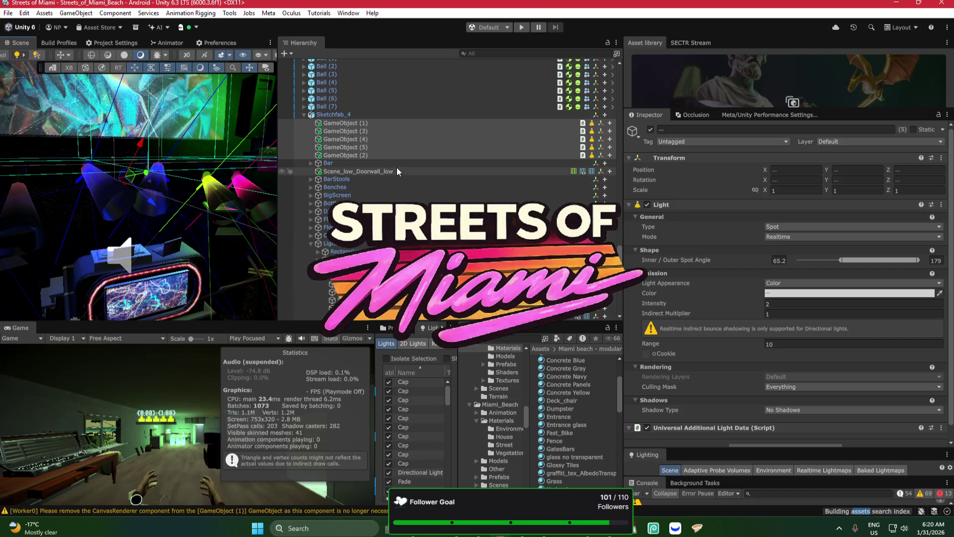
Step: Switch the selected spot lights off and back on
{"action": "left_click", "coordinate": [649, 130]}
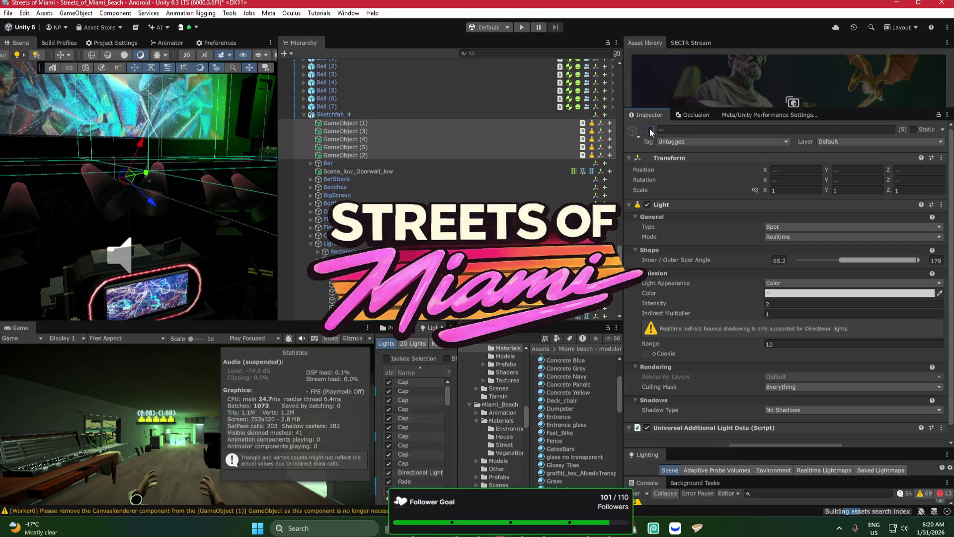
{"action": "left_click", "coordinate": [650, 131]}
{"action": "left_click_drag", "start_coordinate": [220, 162], "coordinate": [77, 202]}
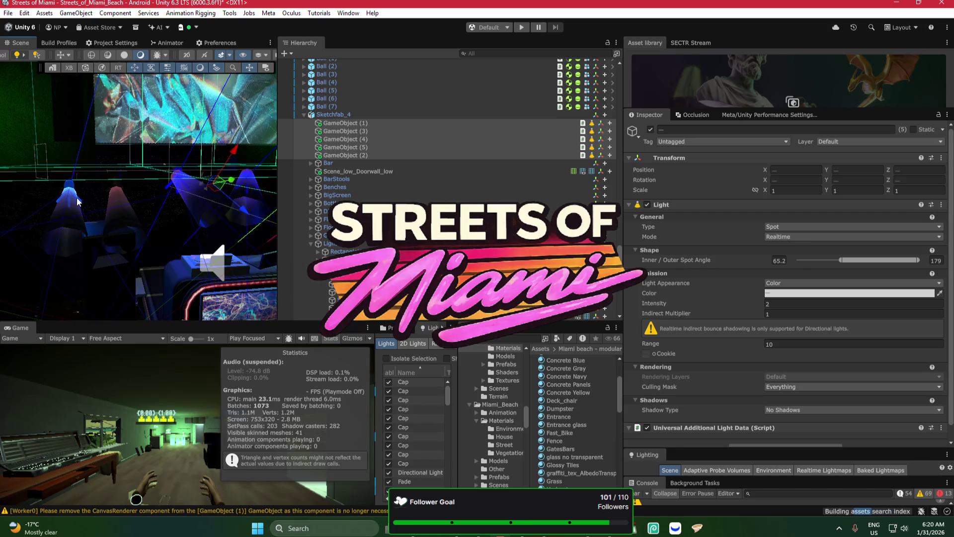
Step: Duplicate spot light GameObject (5) and move the copy, GameObject (6), slightly right and up
{"action": "left_click", "coordinate": [372, 156]}
{"action": "left_click", "coordinate": [371, 149]}
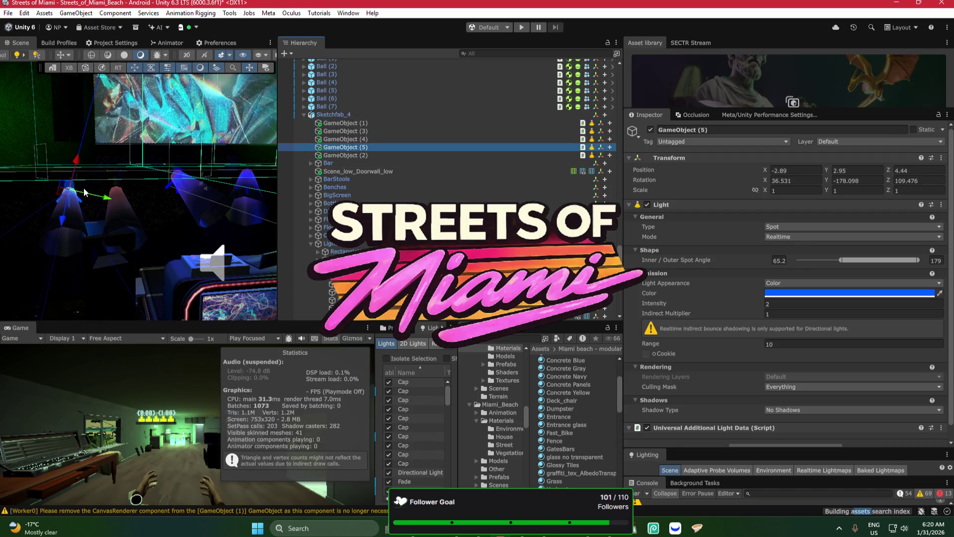
{"action": "key", "text": "ctrl+d"}
{"action": "mouse_move", "coordinate": [67, 189]}
{"action": "left_mouse_down"}
{"action": "mouse_move", "coordinate": [113, 178]}
{"action": "mouse_move", "coordinate": [81, 162]}
{"action": "mouse_move", "coordinate": [167, 145]}
{"action": "mouse_move", "coordinate": [150, 175]}
{"action": "left_mouse_up"}
{"action": "left_click", "coordinate": [837, 293]}
Step: Recolour GameObject (6)'s light to orange-red FF4800 in the colour picker
{"action": "left_click", "coordinate": [860, 233]}
{"action": "left_click_drag", "start_coordinate": [189, 214], "coordinate": [221, 206]}
{"action": "left_click", "coordinate": [805, 294]}
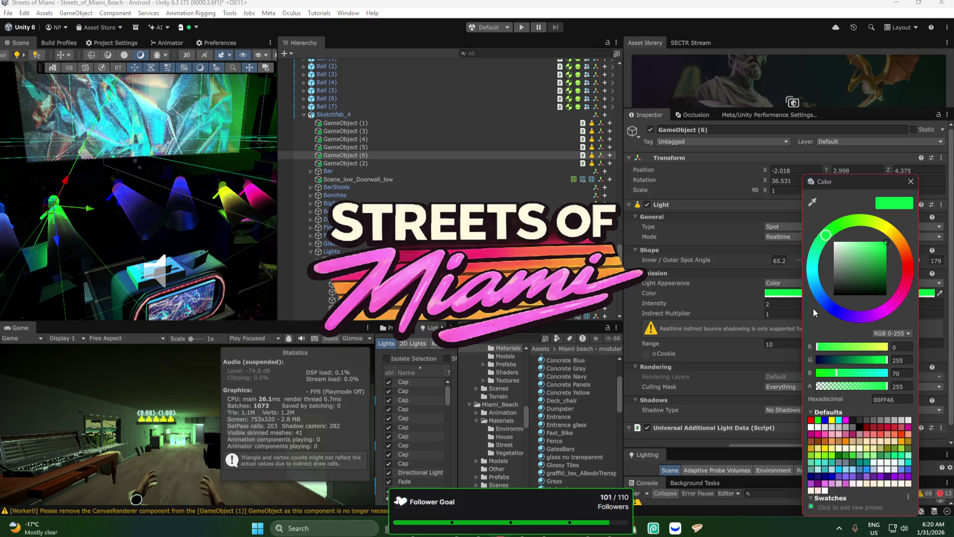
{"action": "left_click", "coordinate": [816, 285]}
{"action": "mouse_move", "coordinate": [848, 310]}
{"action": "left_mouse_down"}
{"action": "mouse_move", "coordinate": [899, 297]}
{"action": "mouse_move", "coordinate": [906, 255]}
{"action": "left_mouse_up"}
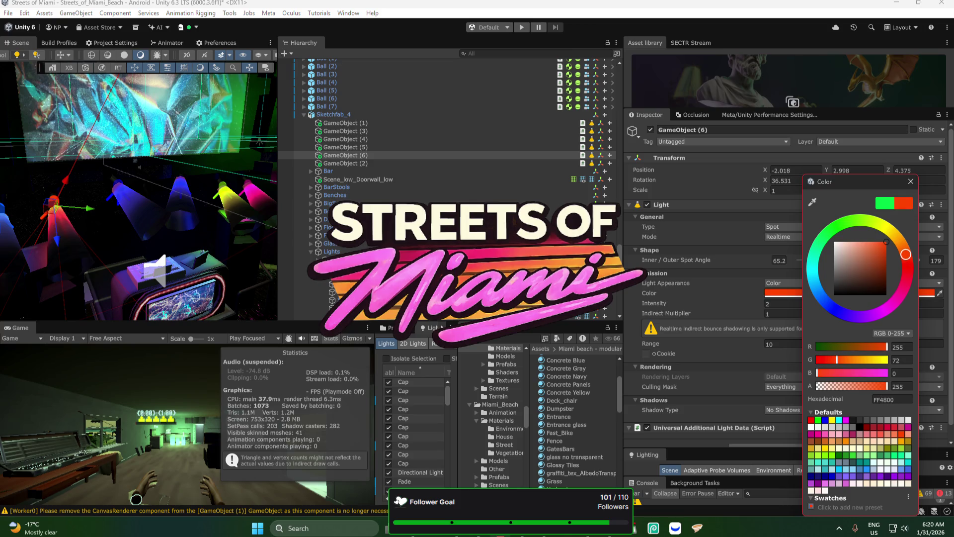
{"action": "left_click", "coordinate": [337, 187]}
{"action": "key", "text": "f"}
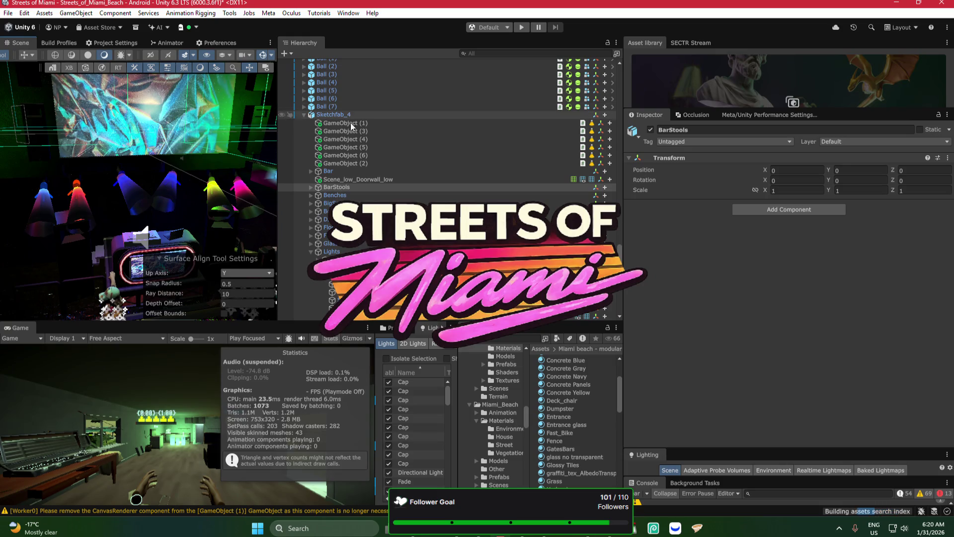
Step: Select spot lights GameObject (1) through (6), glance at Bezi, and return to Unity
{"action": "left_click", "coordinate": [380, 166]}
{"action": "left_click", "coordinate": [383, 123], "text": "shift"}
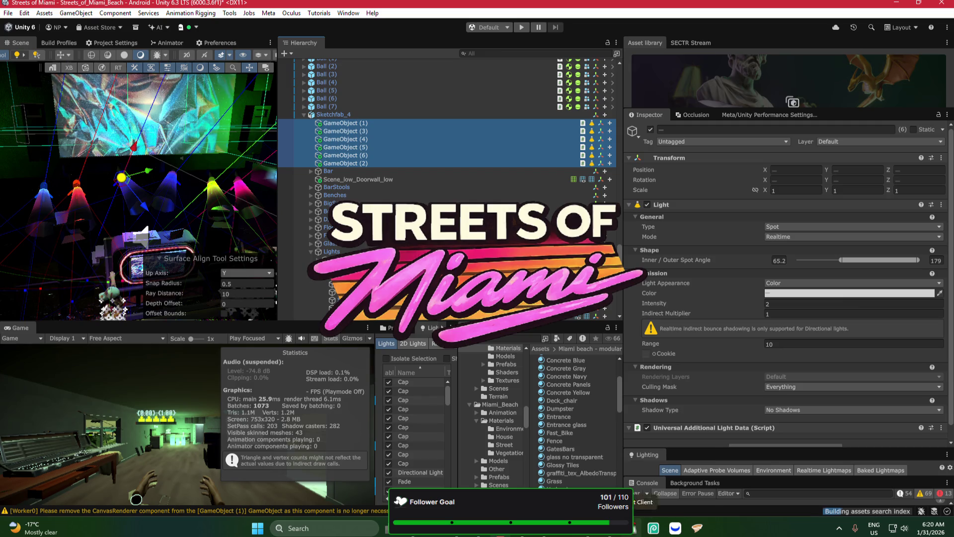
{"action": "left_click", "coordinate": [522, 468]}
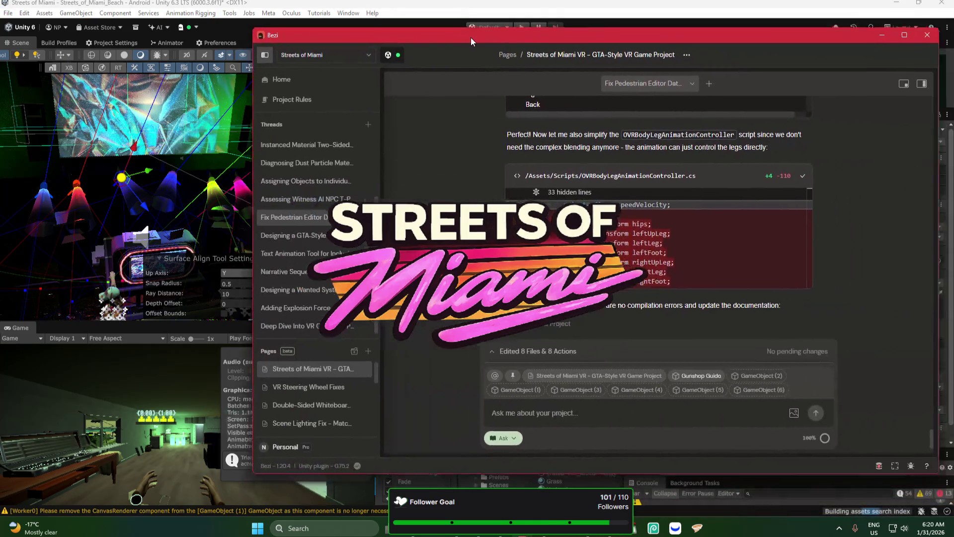
{"action": "mouse_move", "coordinate": [470, 37]}
{"action": "left_mouse_down"}
{"action": "mouse_move", "coordinate": [394, 52]}
{"action": "mouse_move", "coordinate": [434, 59]}
{"action": "left_mouse_up"}
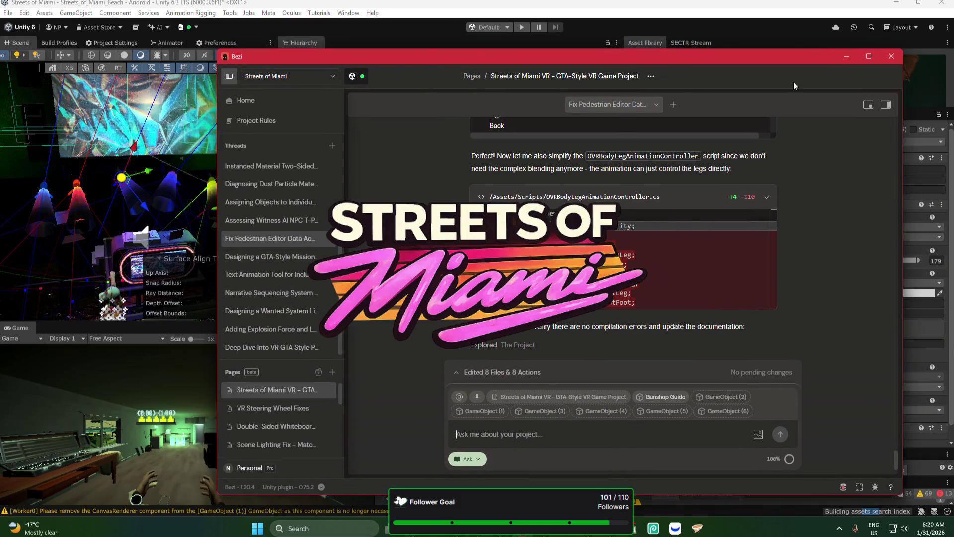
{"action": "left_click", "coordinate": [851, 58]}
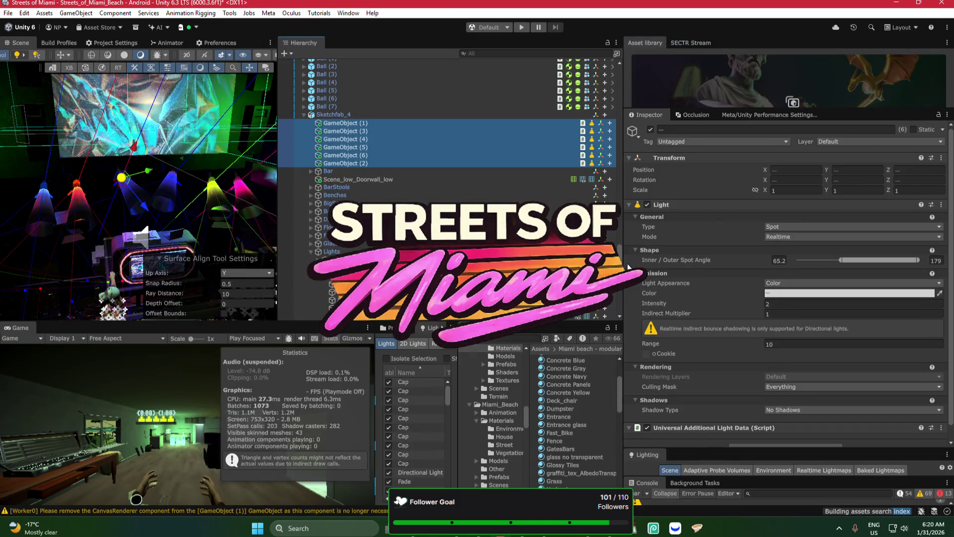
Step: Select the PlayerController object, then undo to restore the six-light selection
{"action": "scroll", "coordinate": [312, 81], "scroll_direction": "up", "scroll_amount": 20}
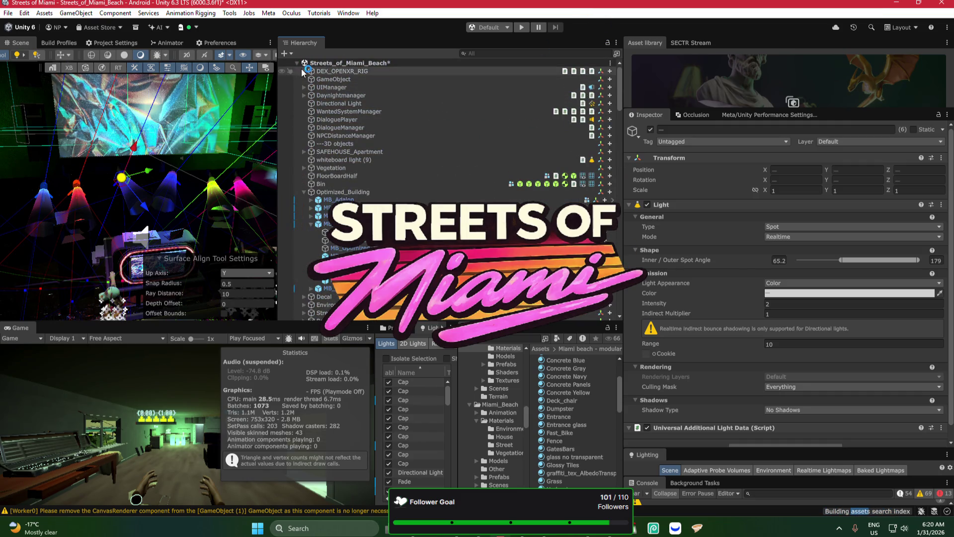
{"action": "left_click", "coordinate": [318, 79]}
{"action": "left_click", "coordinate": [311, 79]}
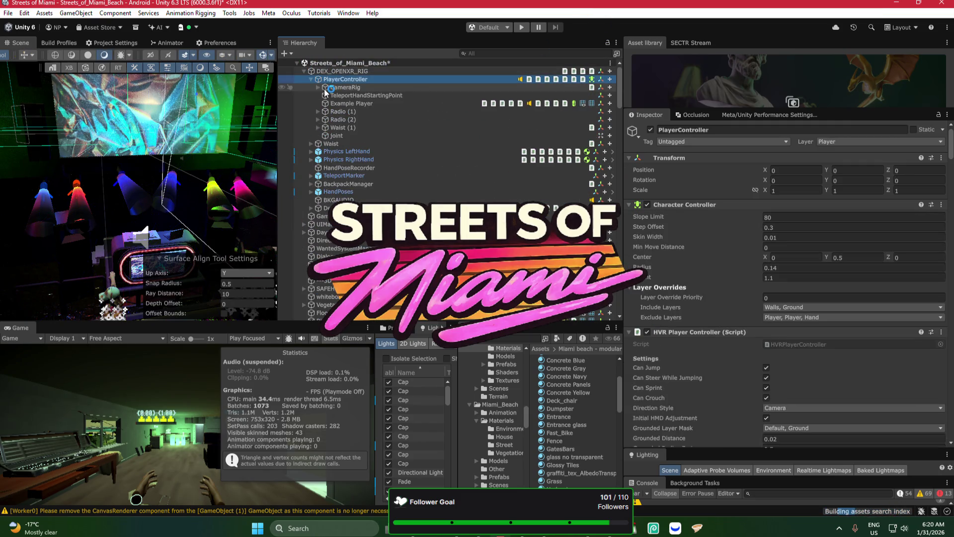
{"action": "key", "text": "ctrl+z"}
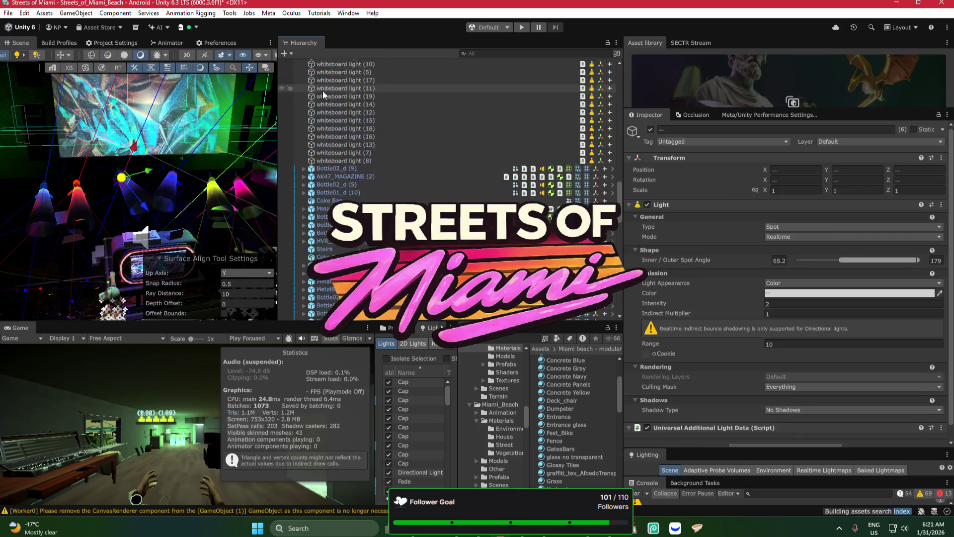
{"action": "scroll", "coordinate": [620, 257], "scroll_direction": "up", "scroll_amount": 10}
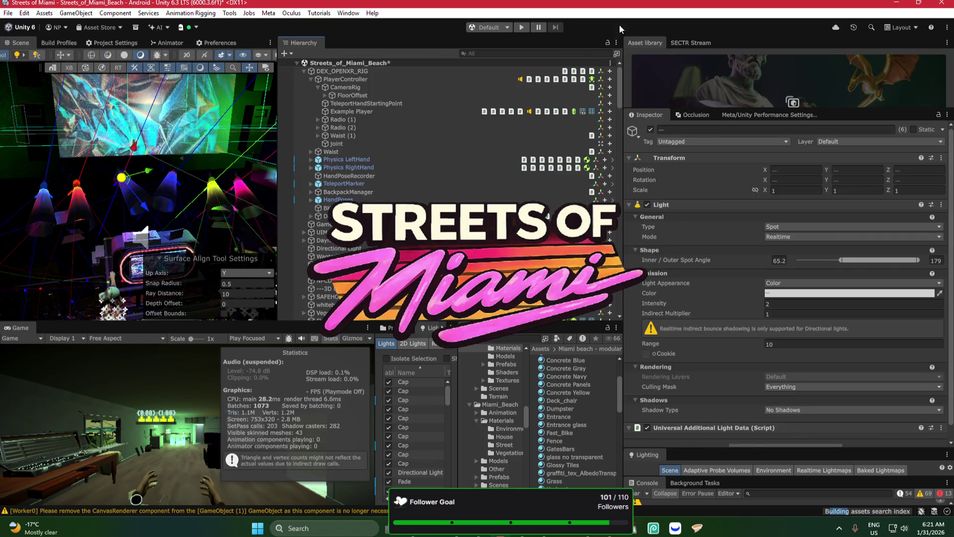
Step: Expand the rig to the Camera, inspect TrackingSpace and eye anchors, then reselect the six spot lights
{"action": "left_click", "coordinate": [325, 95]}
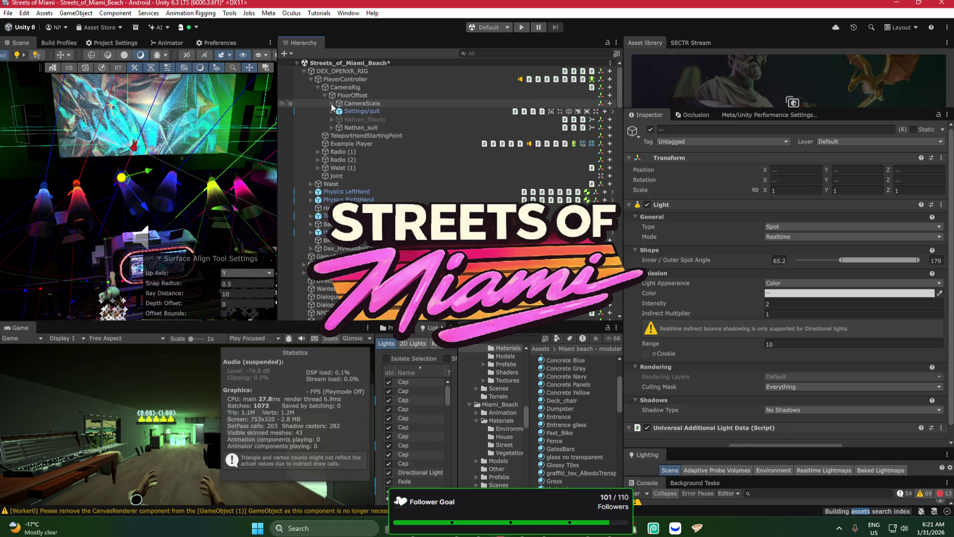
{"action": "left_click", "coordinate": [332, 104]}
{"action": "left_click", "coordinate": [339, 111]}
{"action": "left_click", "coordinate": [367, 224]}
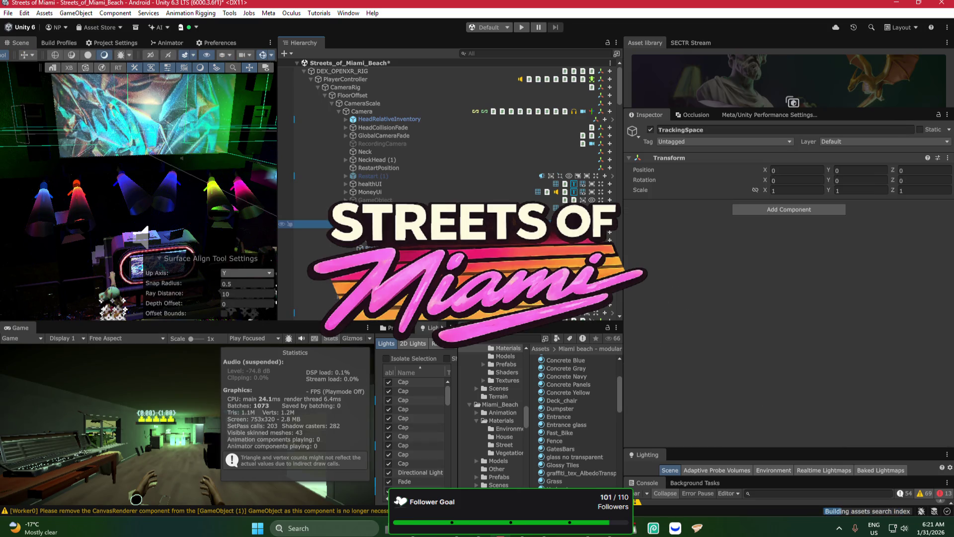
{"action": "left_click", "coordinate": [368, 240]}
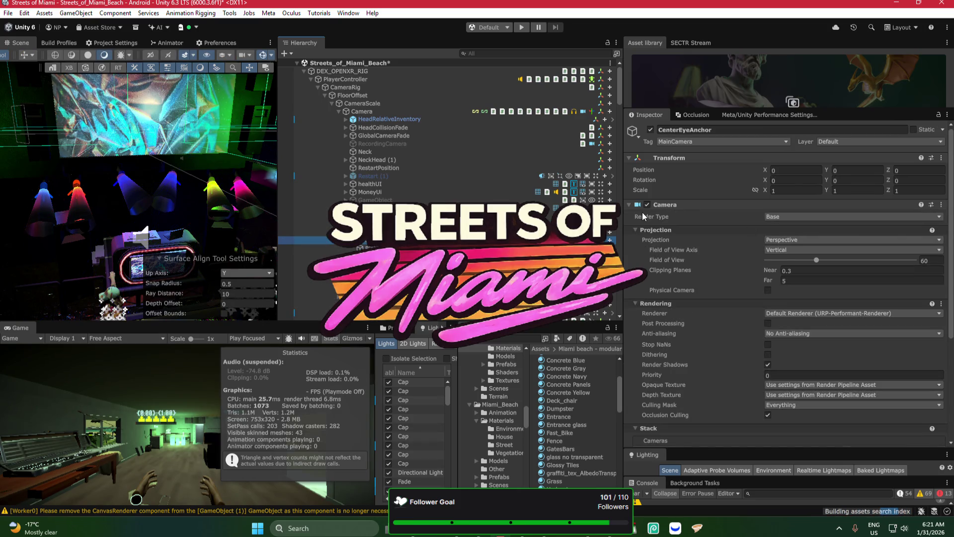
{"action": "left_click", "coordinate": [348, 233]}
{"action": "left_click", "coordinate": [348, 248]}
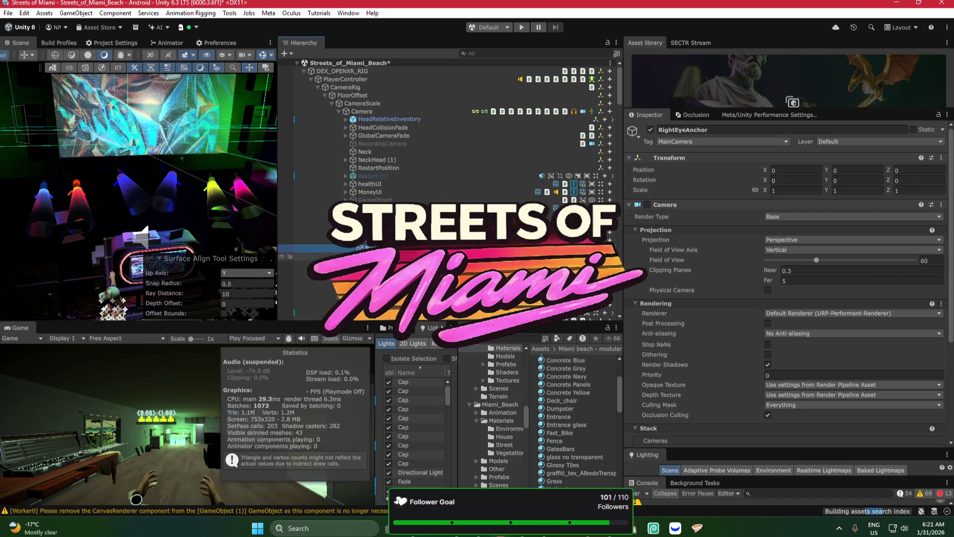
{"action": "scroll", "coordinate": [620, 99], "scroll_direction": "down", "scroll_amount": 10}
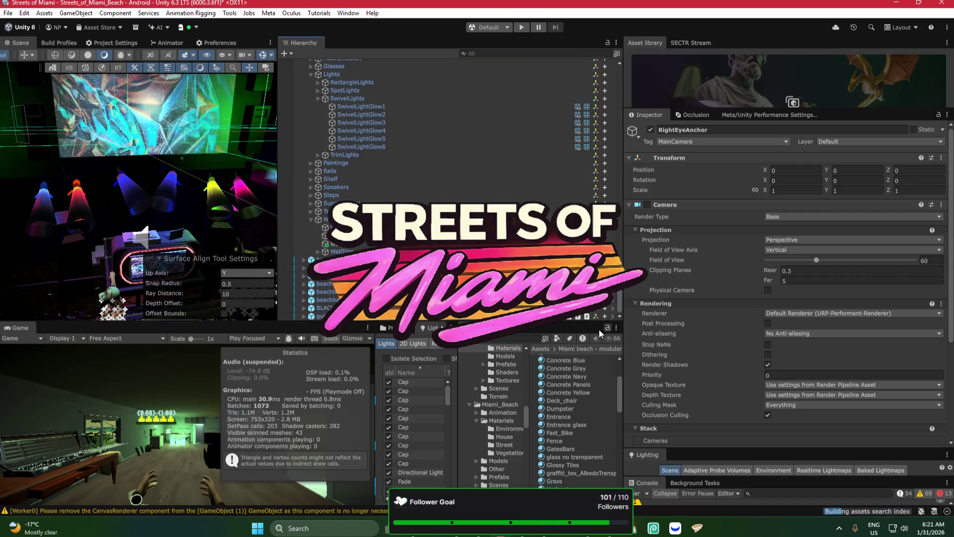
{"action": "key", "text": "Up"}
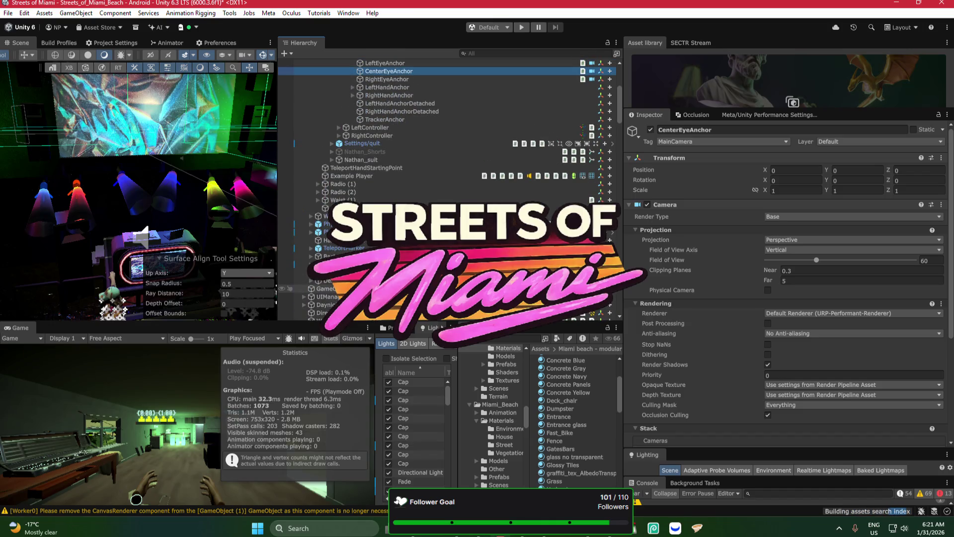
{"action": "key", "text": "Up"}
{"action": "key", "text": "Up"}
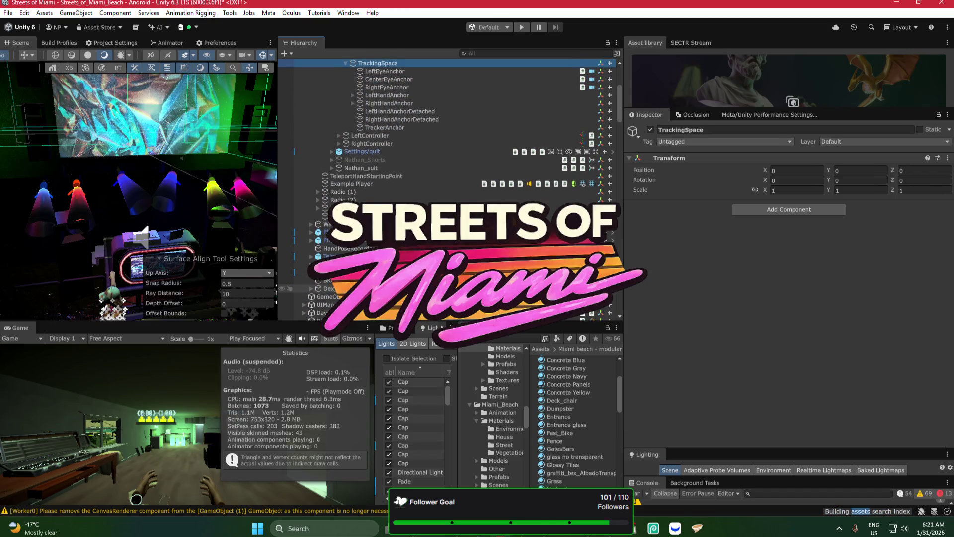
{"action": "left_click", "coordinate": [325, 309], "text": "shift"}
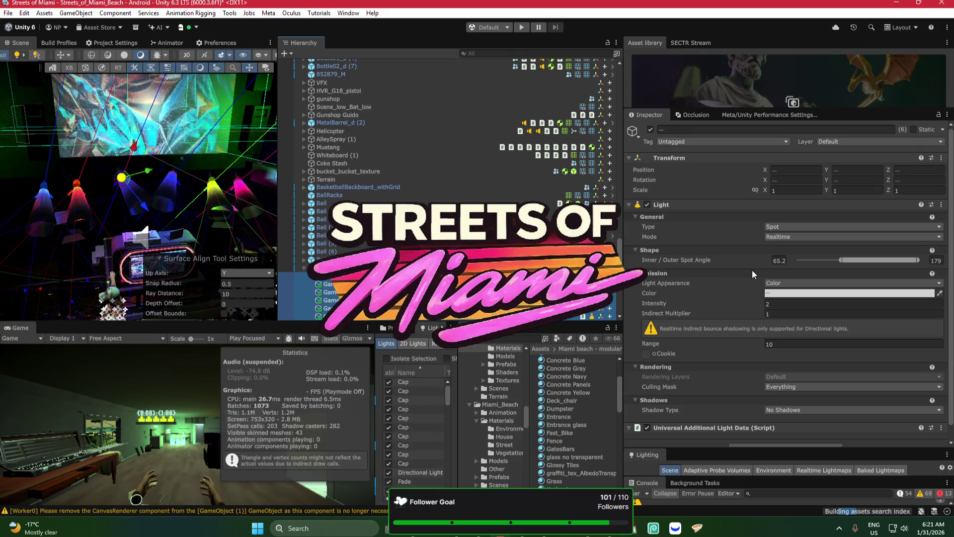
{"action": "left_click", "coordinate": [530, 531]}
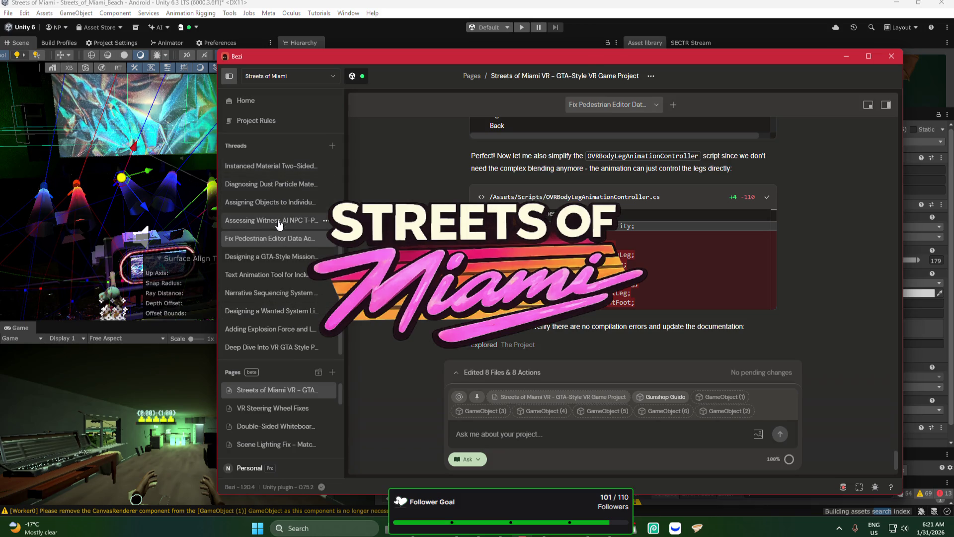
Step: In the witness NPC thread, switch to Agent mode and send the colour-changing disco-lights request
{"action": "left_click", "coordinate": [279, 219]}
{"action": "left_click", "coordinate": [468, 458]}
{"action": "left_click", "coordinate": [496, 437]}
{"action": "type", "text": "CAN"}
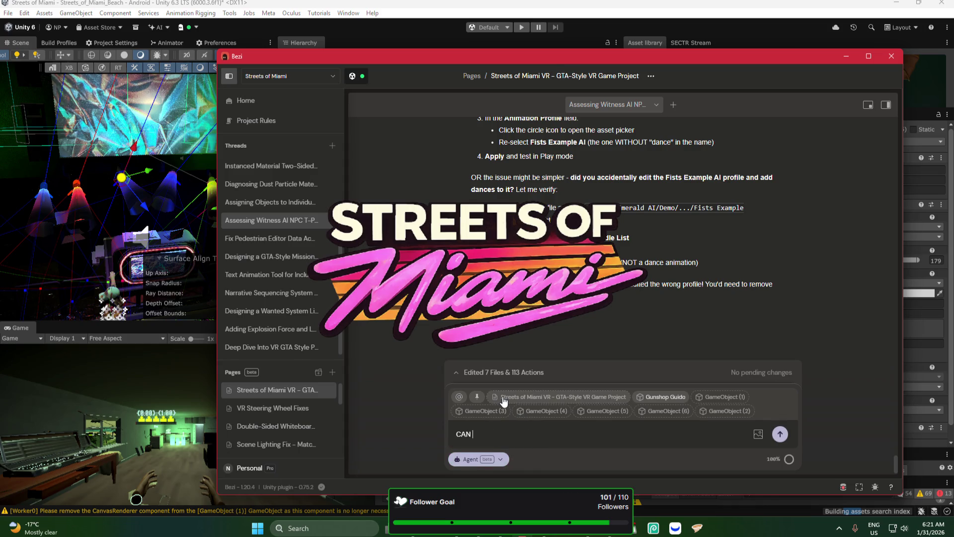
{"action": "key", "text": "BackSpace"}
{"action": "key", "text": "BackSpace"}
{"action": "key", "text": "BackSpace"}
{"action": "type", "text": "can"}
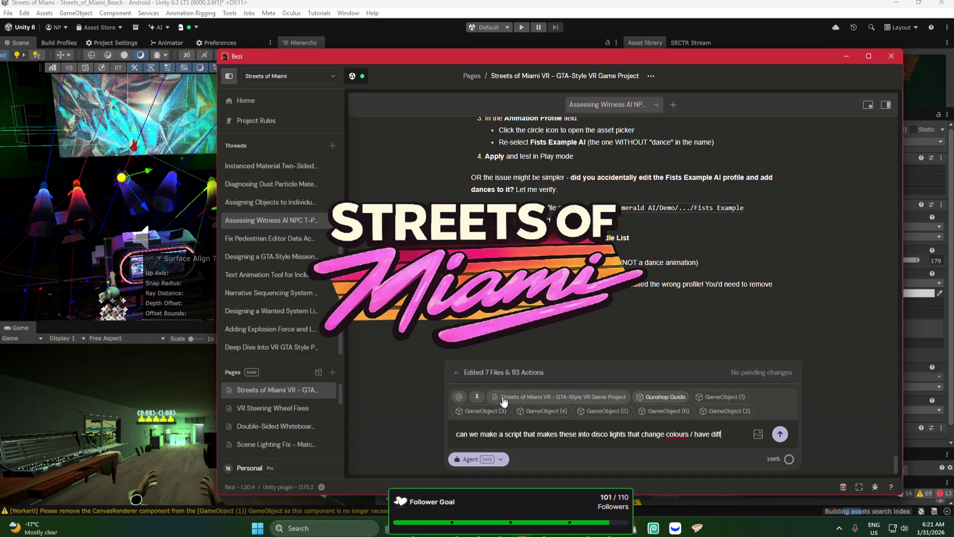
{"action": "type", "text": "fects?"}
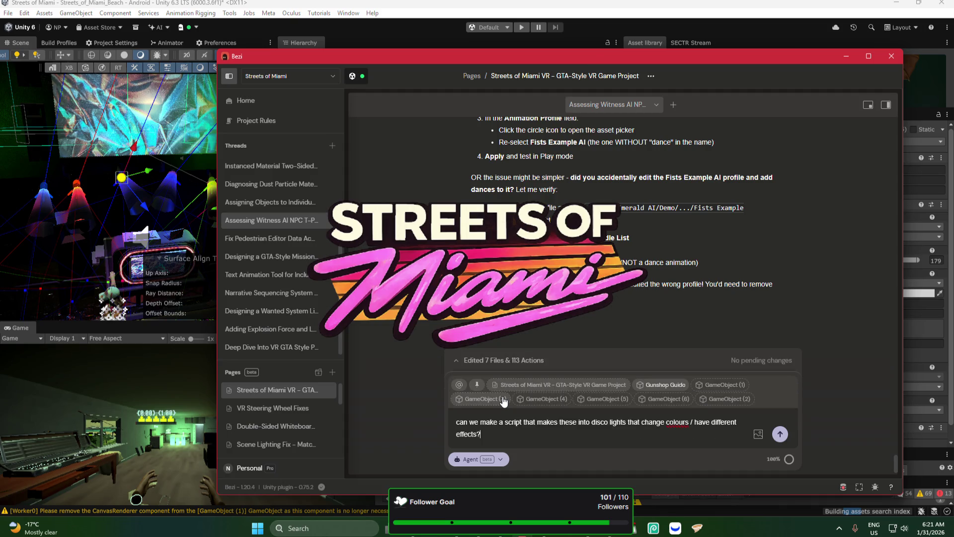
{"action": "key", "text": "Return"}
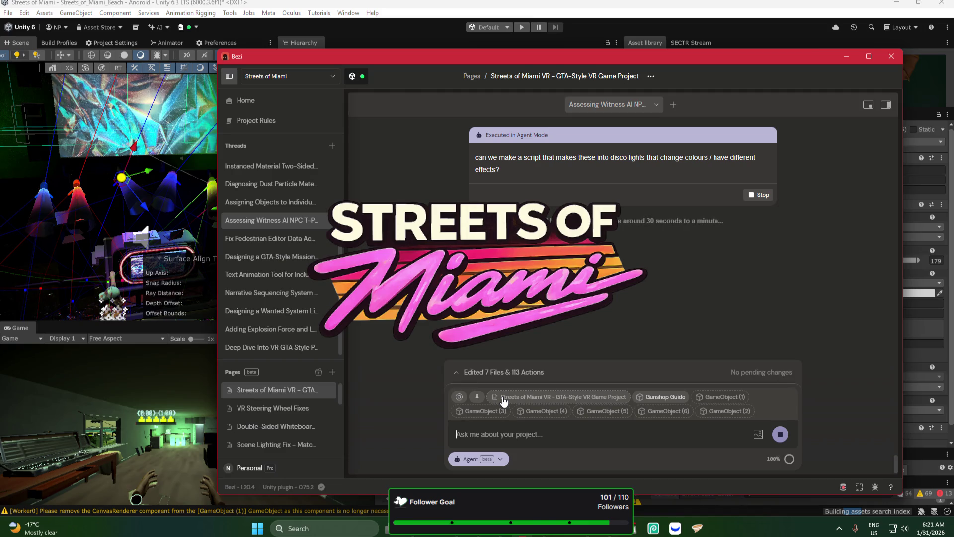
Step: Edit and resend the cancelled disco-lights request, then return to Unity
{"action": "left_click", "coordinate": [731, 34]}
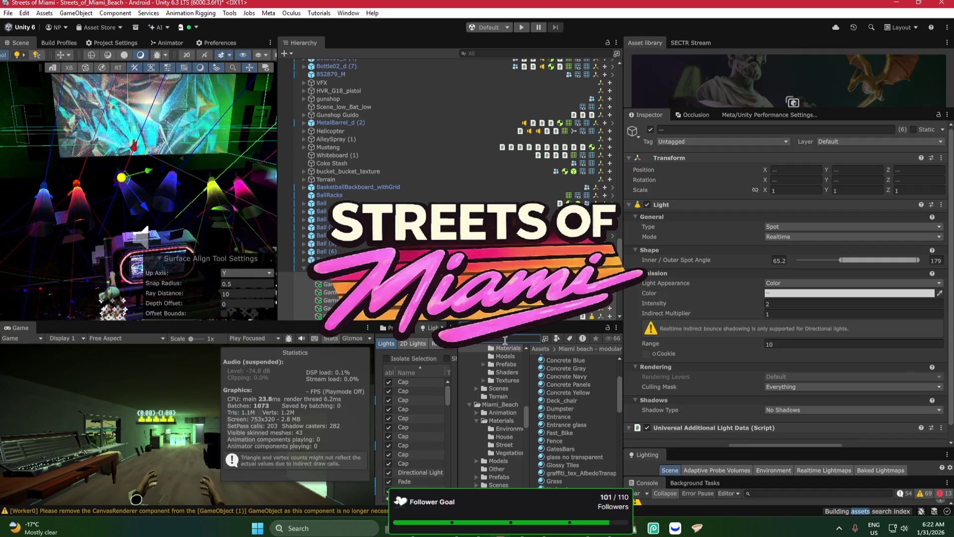
{"action": "left_click", "coordinate": [527, 529]}
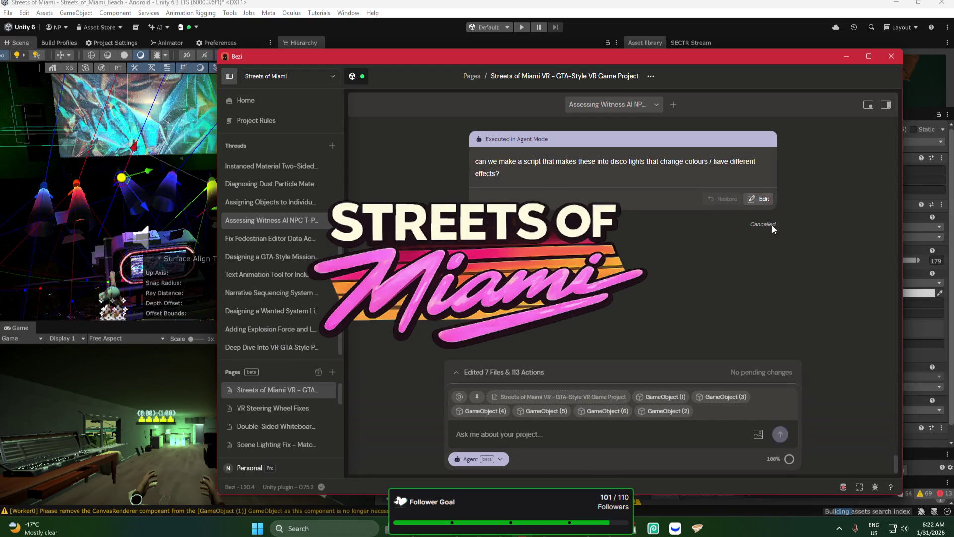
{"action": "left_click", "coordinate": [759, 195]}
{"action": "left_click", "coordinate": [759, 247]}
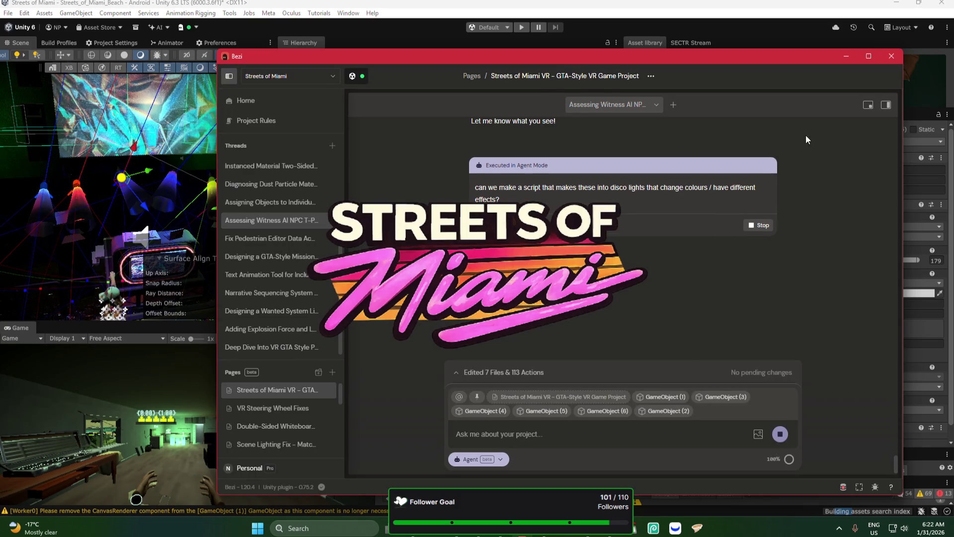
{"action": "left_click", "coordinate": [923, 91]}
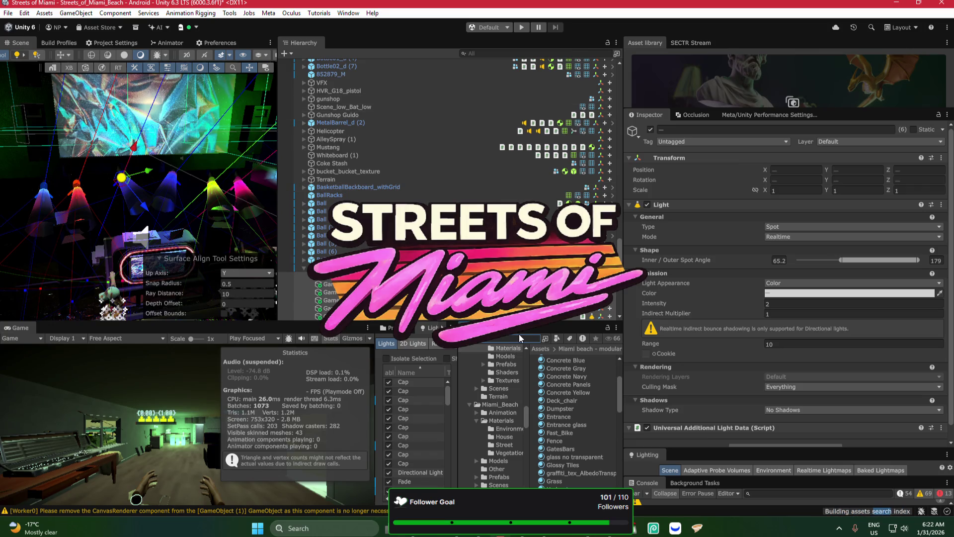
Step: Search the Project for 'fog' and drop the MB_Fog effect into the nightclub scene
{"action": "type", "text": "fog"}
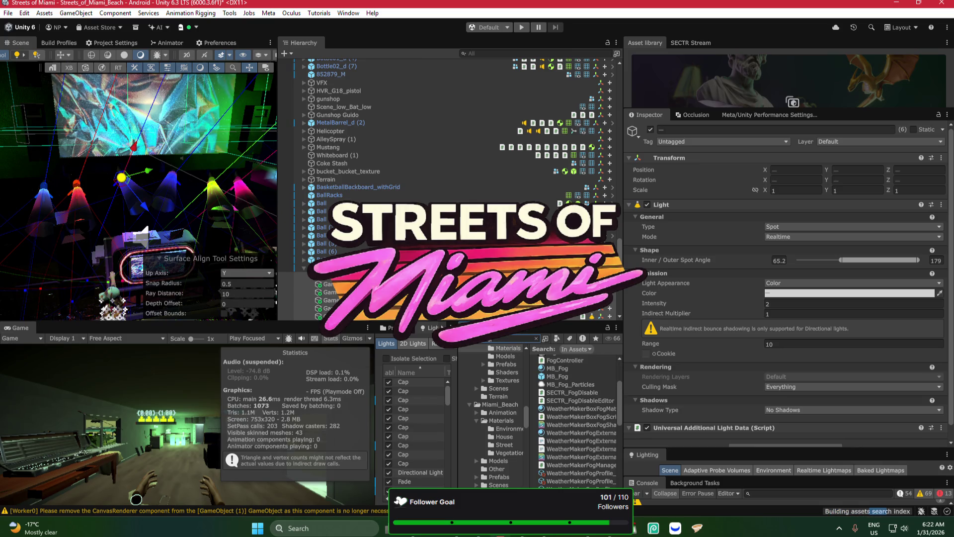
{"action": "double_click", "coordinate": [333, 291]}
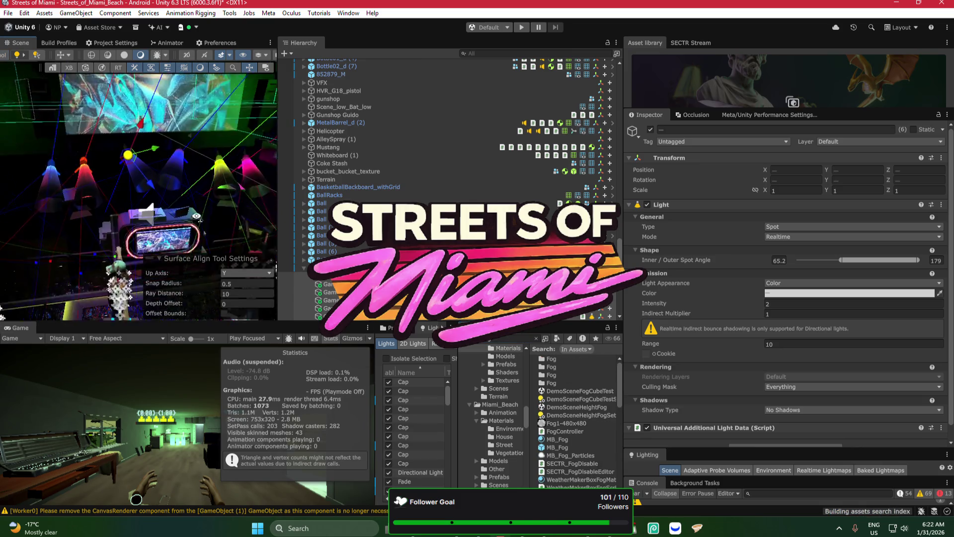
{"action": "left_click", "coordinate": [550, 449]}
{"action": "left_click_drag", "start_coordinate": [550, 450], "coordinate": [219, 242]}
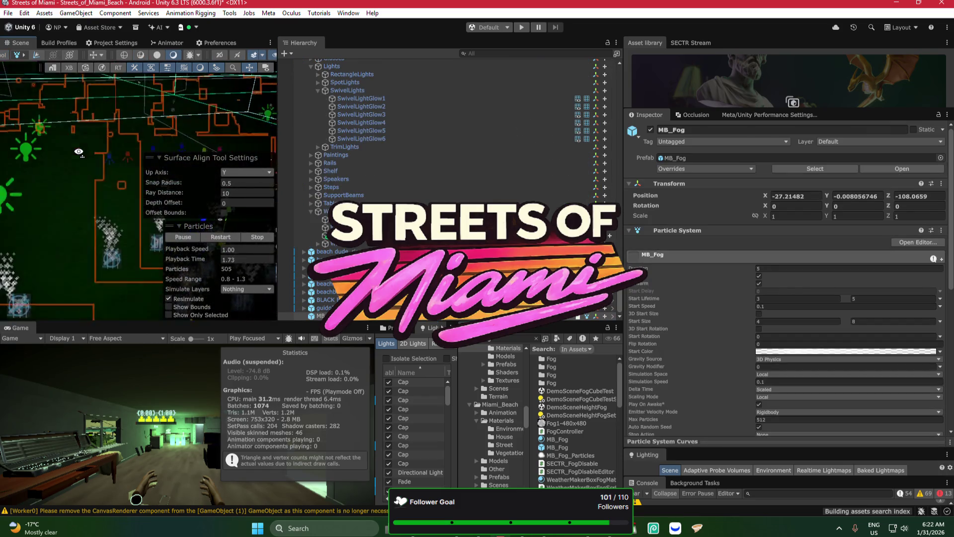
{"action": "left_click_drag", "start_coordinate": [122, 122], "coordinate": [243, 113]}
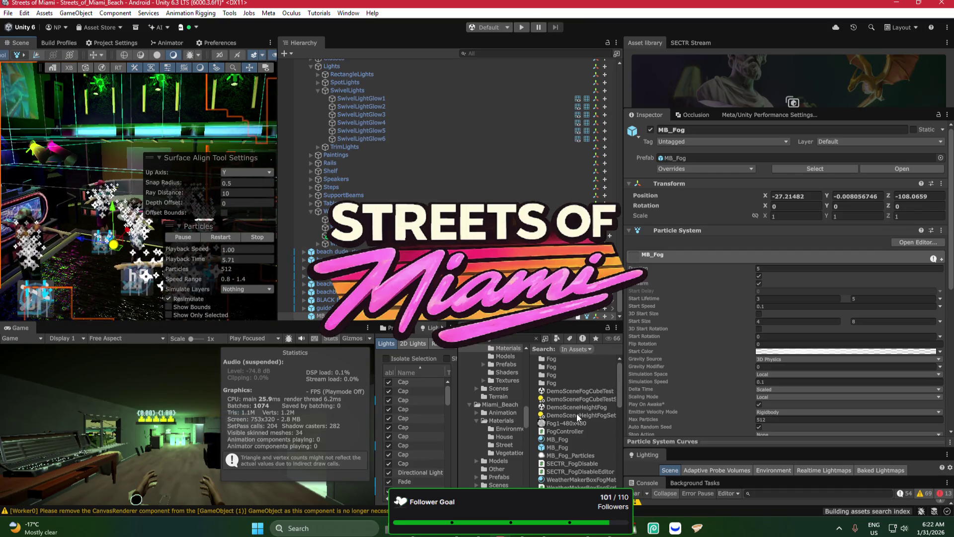
Step: Scroll through the asset search results and clear the fog effect selection
{"action": "scroll", "coordinate": [576, 413], "scroll_direction": "down", "scroll_amount": 3}
{"action": "scroll", "coordinate": [577, 413], "scroll_direction": "down", "scroll_amount": 3}
{"action": "scroll", "coordinate": [576, 414], "scroll_direction": "down", "scroll_amount": 2}
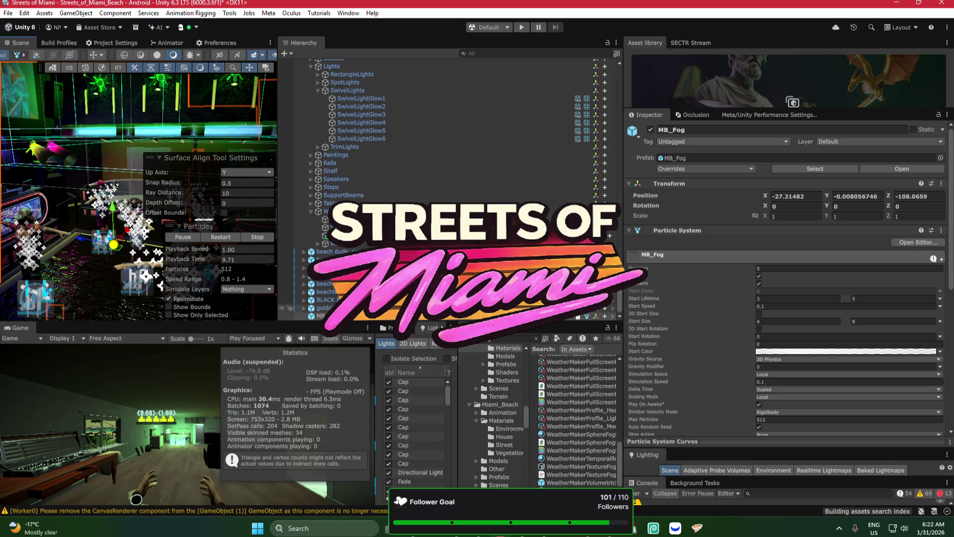
{"action": "left_click", "coordinate": [506, 338]}
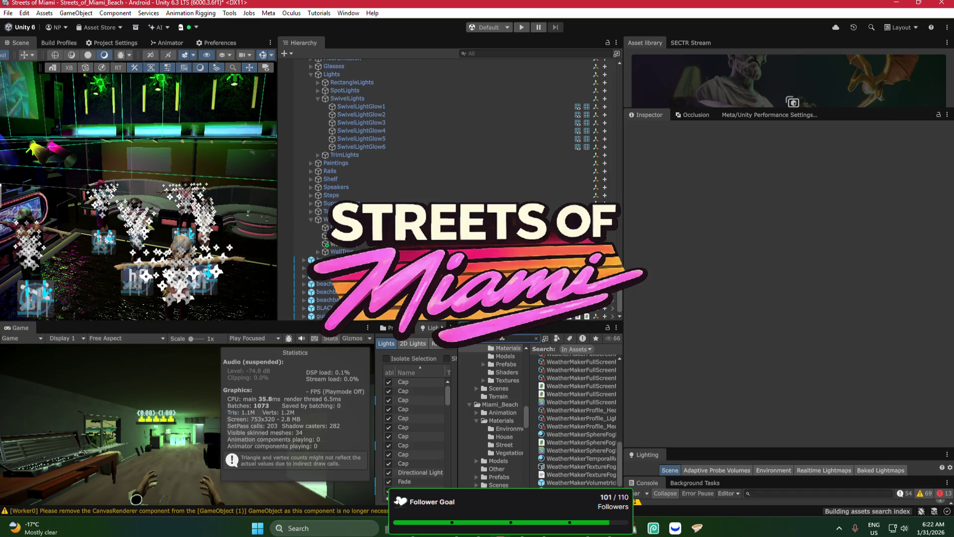
Step: Search the Project for 'dust', then inspect the Dust and MB_Dust particle emitters in the club
{"action": "type", "text": "dust"}
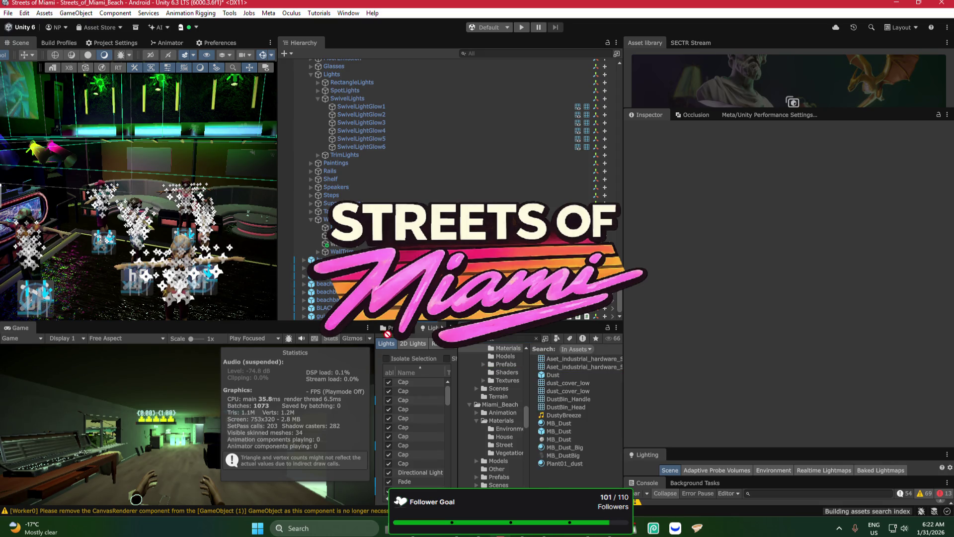
{"action": "left_click", "coordinate": [200, 279]}
{"action": "left_click_drag", "start_coordinate": [164, 238], "coordinate": [133, 225]}
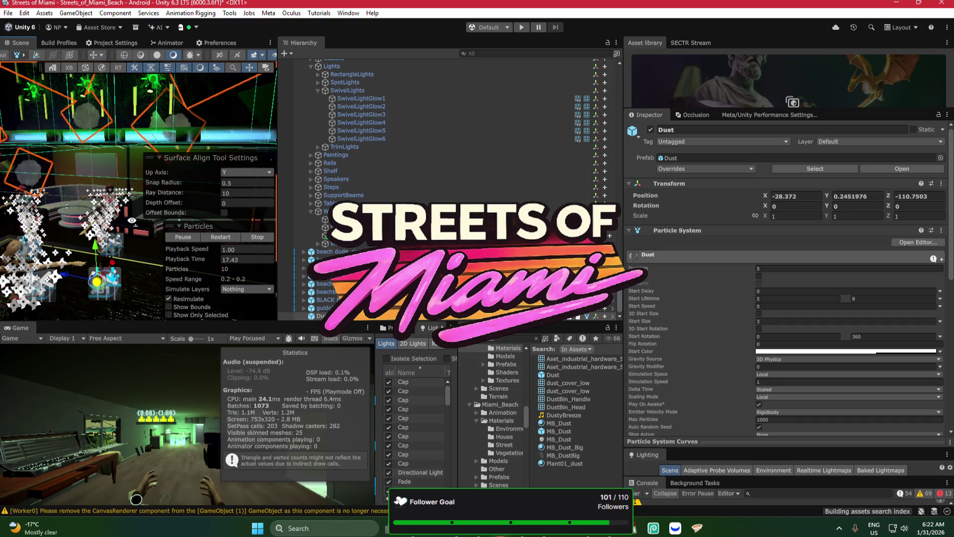
{"action": "key", "text": "Escape"}
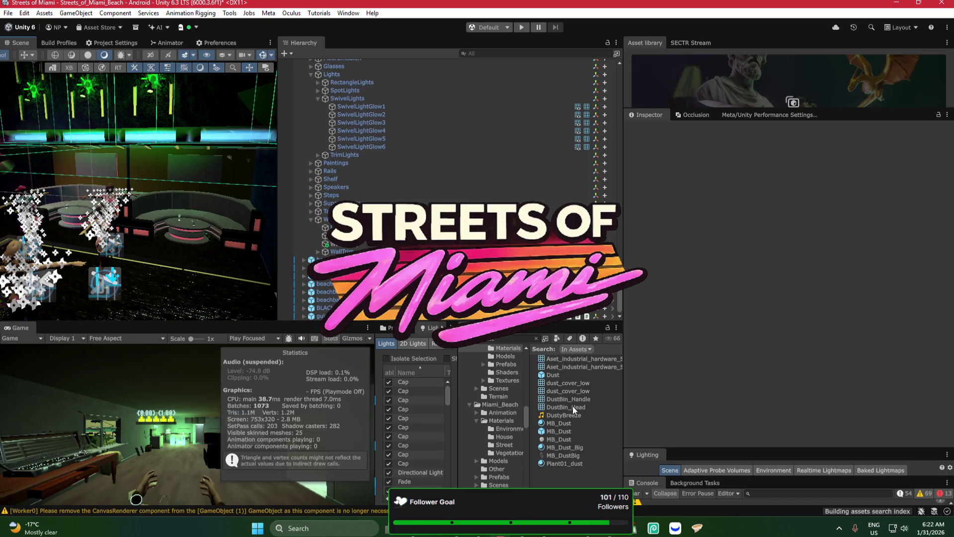
{"action": "left_click", "coordinate": [569, 432]}
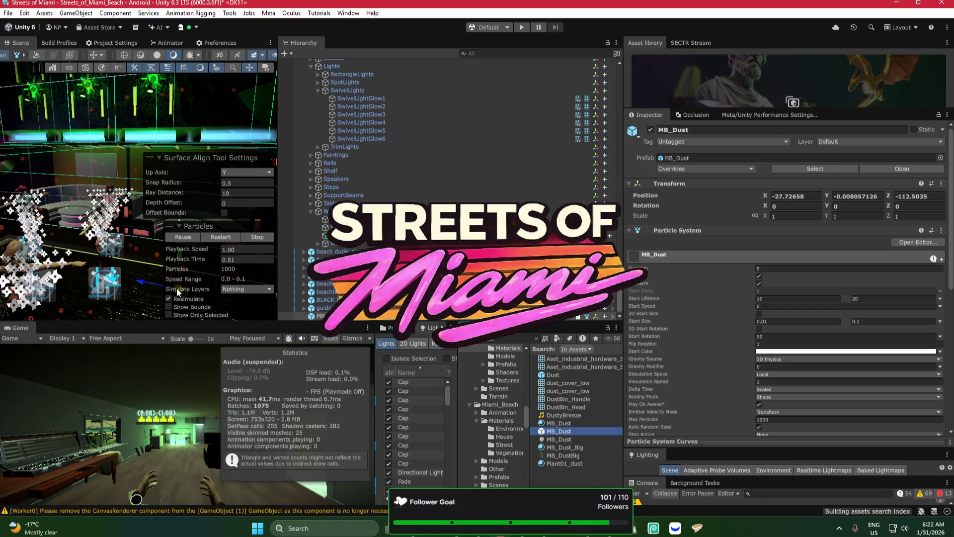
{"action": "key", "text": "f"}
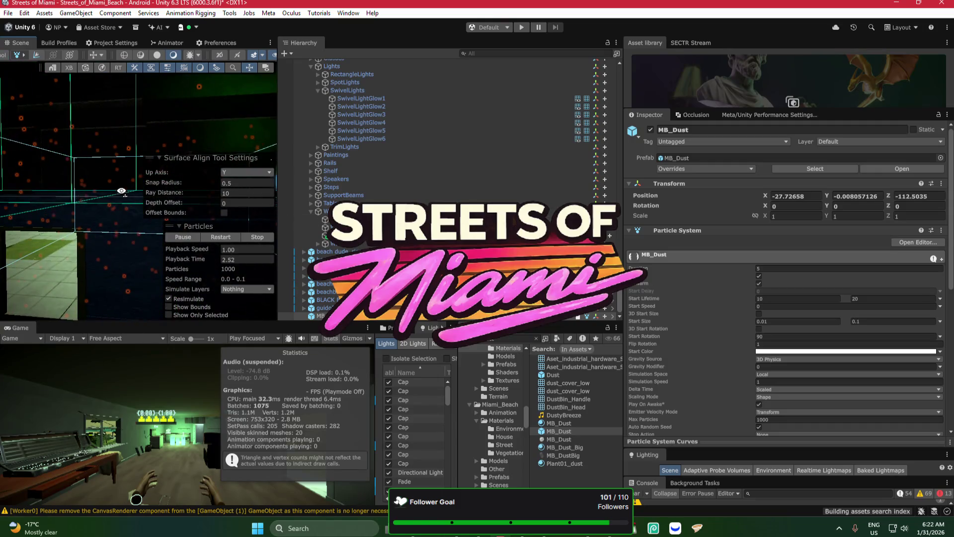
{"action": "scroll", "coordinate": [199, 199], "scroll_direction": "down", "scroll_amount": 10}
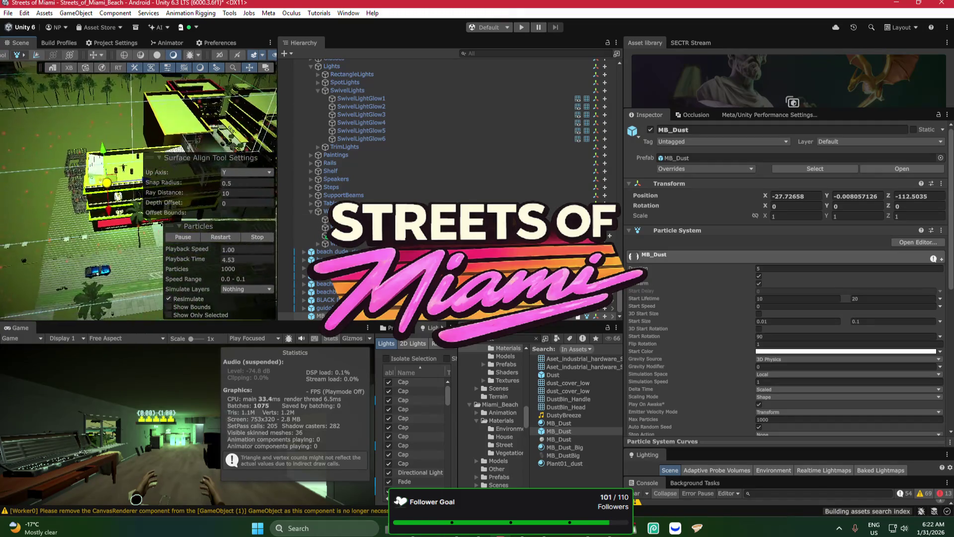
Step: Flatten the MB_Dust volume along its depth with the Scale tool
{"action": "mouse_move", "coordinate": [277, 159]}
{"action": "left_mouse_down"}
{"action": "mouse_move", "coordinate": [579, 162]}
{"action": "mouse_move", "coordinate": [517, 164]}
{"action": "left_mouse_up"}
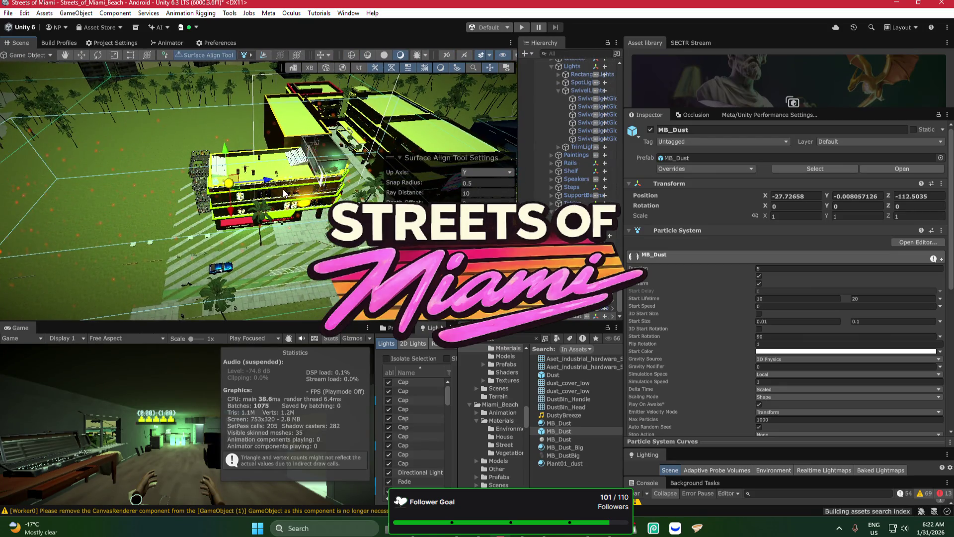
{"action": "scroll", "coordinate": [281, 192], "scroll_direction": "down", "scroll_amount": 5}
{"action": "key", "text": "r"}
{"action": "mouse_move", "coordinate": [294, 193]}
{"action": "left_mouse_down"}
{"action": "mouse_move", "coordinate": [264, 201]}
{"action": "mouse_move", "coordinate": [269, 213]}
{"action": "mouse_move", "coordinate": [301, 189]}
{"action": "mouse_move", "coordinate": [298, 217]}
{"action": "mouse_move", "coordinate": [261, 220]}
{"action": "mouse_move", "coordinate": [293, 228]}
{"action": "left_mouse_up"}
{"action": "key", "text": "f"}
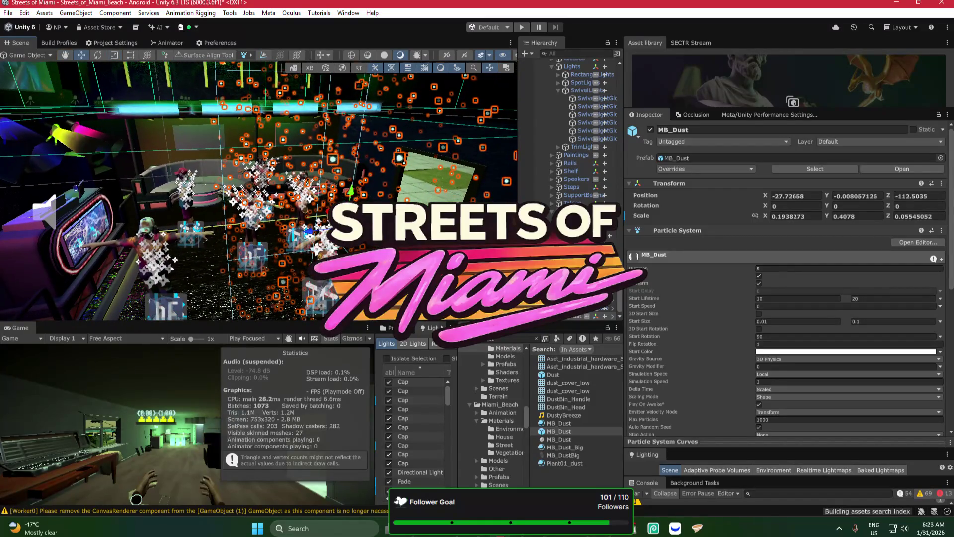
Step: Enlarge the MB_Dust emitter, undoing an accidental height change
{"action": "mouse_move", "coordinate": [323, 167]}
{"action": "left_mouse_down"}
{"action": "mouse_move", "coordinate": [341, 169]}
{"action": "mouse_move", "coordinate": [341, 248]}
{"action": "mouse_move", "coordinate": [332, 247]}
{"action": "left_mouse_up"}
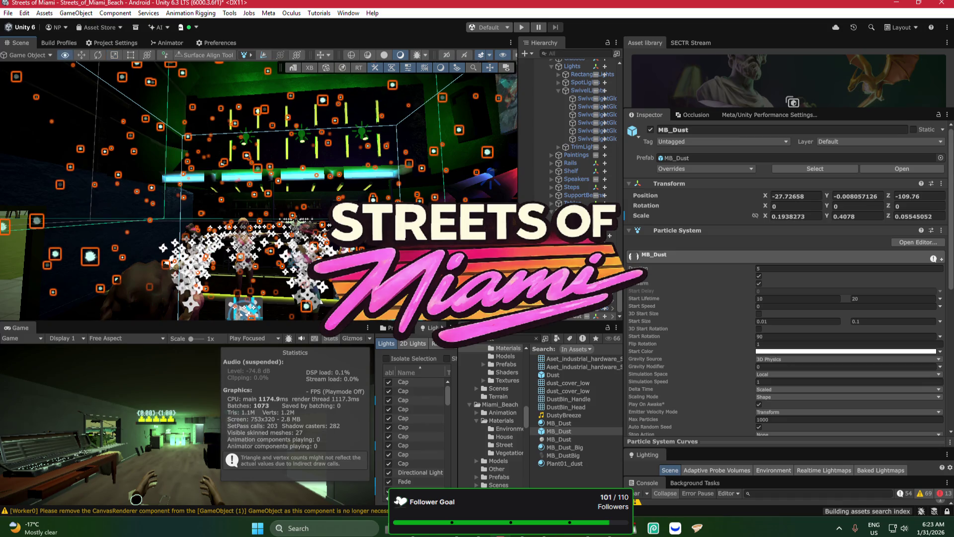
{"action": "left_click_drag", "start_coordinate": [308, 282], "coordinate": [293, 243]}
{"action": "key", "text": "e"}
{"action": "key", "text": "f"}
{"action": "key", "text": "r"}
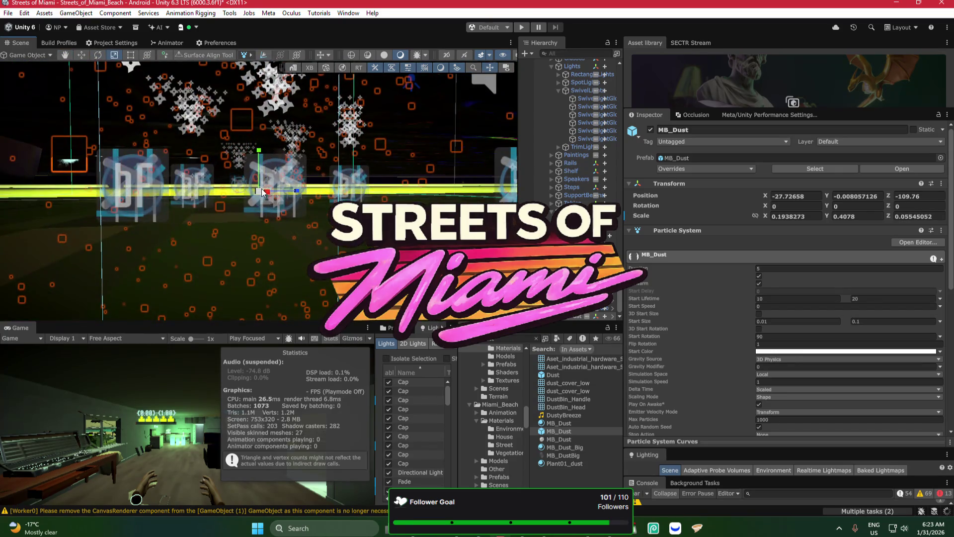
{"action": "mouse_move", "coordinate": [285, 228]}
{"action": "left_mouse_down"}
{"action": "mouse_move", "coordinate": [269, 230]}
{"action": "mouse_move", "coordinate": [350, 160]}
{"action": "left_mouse_up"}
{"action": "key", "text": "r"}
{"action": "key", "text": "ctrl+z"}
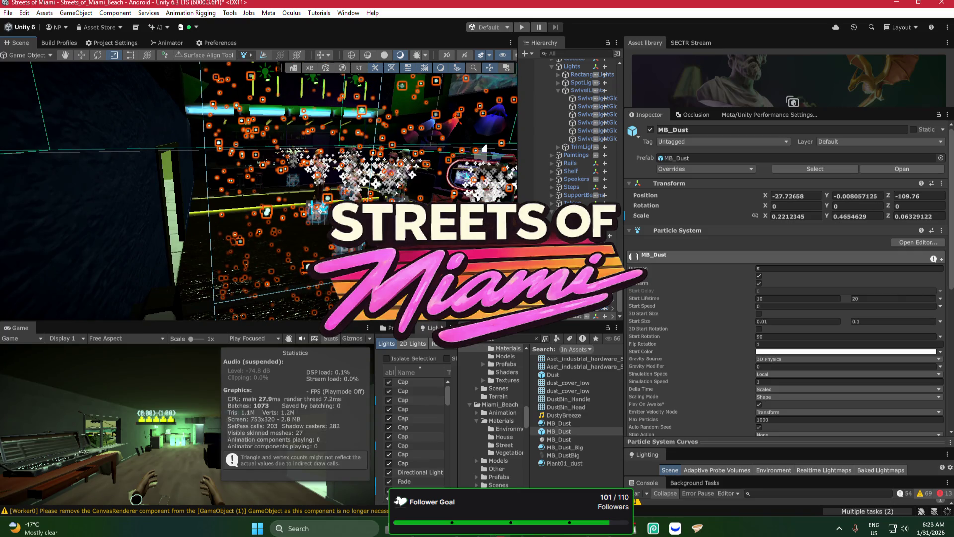
{"action": "left_click_drag", "start_coordinate": [484, 148], "coordinate": [481, 150]}
Step: Raise MB_Dust into the room to about Y 3.065 and frame it
{"action": "key", "text": "w"}
{"action": "mouse_move", "coordinate": [405, 164]}
{"action": "left_mouse_down"}
{"action": "mouse_move", "coordinate": [405, 93]}
{"action": "mouse_move", "coordinate": [385, 55]}
{"action": "mouse_move", "coordinate": [323, 43]}
{"action": "mouse_move", "coordinate": [177, 115]}
{"action": "mouse_move", "coordinate": [243, 233]}
{"action": "mouse_move", "coordinate": [297, 220]}
{"action": "mouse_move", "coordinate": [107, 170]}
{"action": "mouse_move", "coordinate": [91, 140]}
{"action": "mouse_move", "coordinate": [151, 145]}
{"action": "mouse_move", "coordinate": [206, 130]}
{"action": "mouse_move", "coordinate": [293, 136]}
{"action": "mouse_move", "coordinate": [112, 145]}
{"action": "mouse_move", "coordinate": [98, 132]}
{"action": "left_mouse_up"}
{"action": "key", "text": "ctrl+z"}
{"action": "key", "text": "r"}
{"action": "key", "text": "w"}
{"action": "key", "text": "w"}
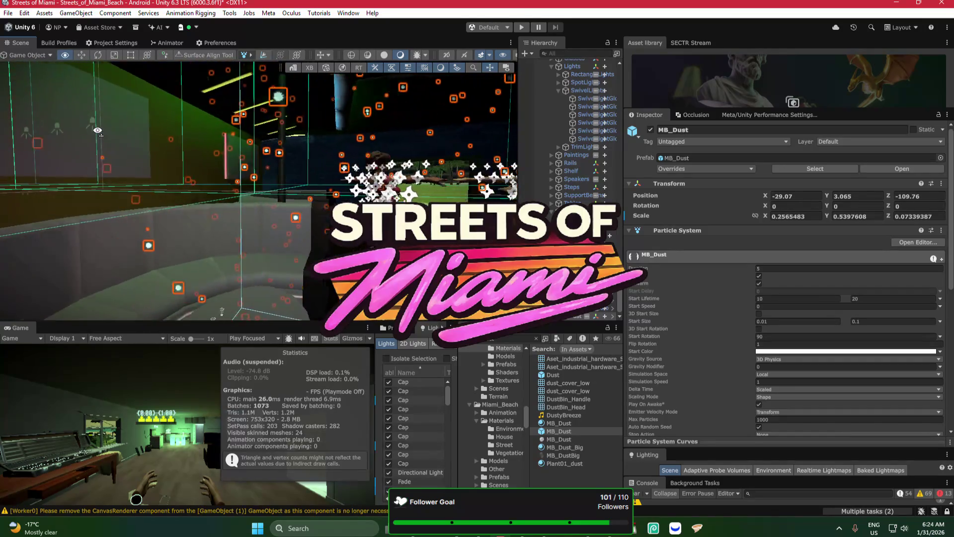
{"action": "key", "text": "s"}
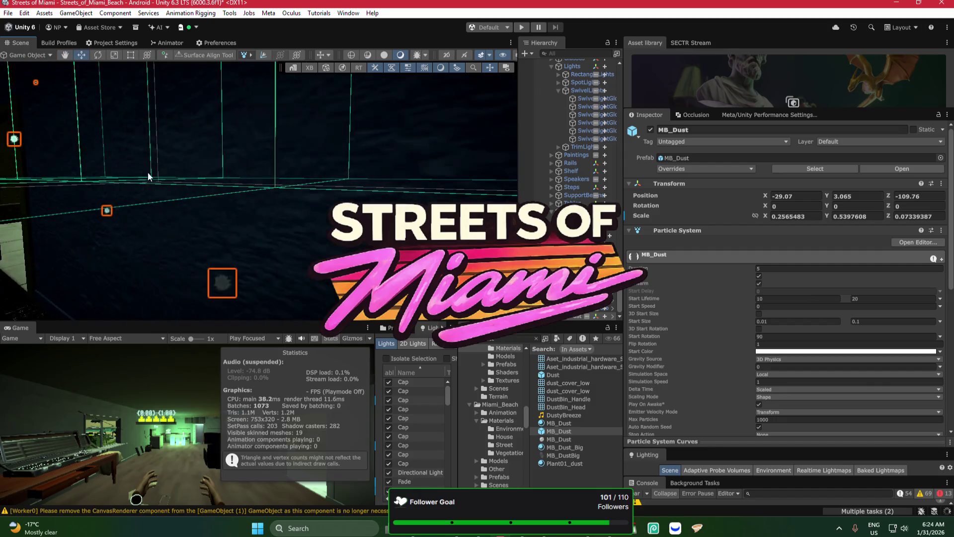
{"action": "key", "text": "f"}
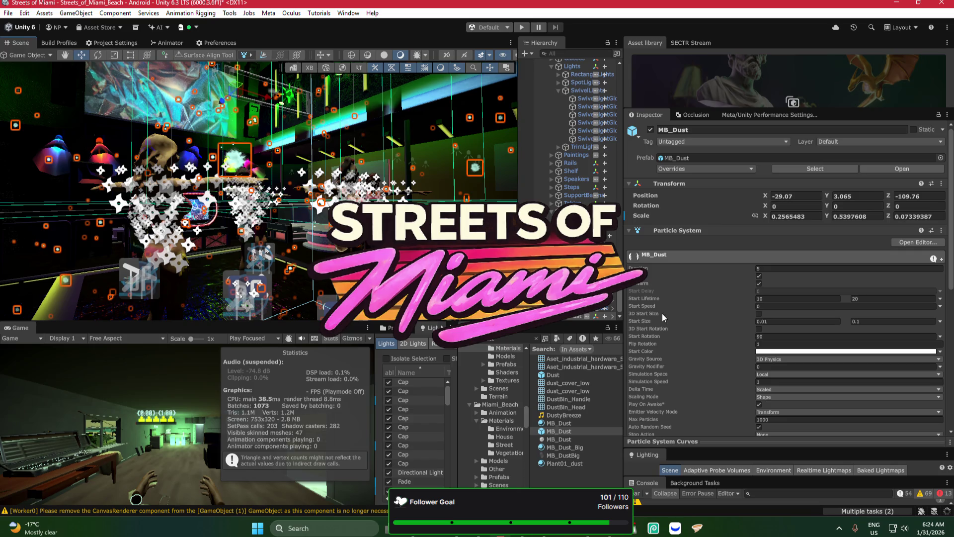
Step: Set MB_Dust's minimum Start Size to 0.005, then switch to the Bezi window
{"action": "left_click", "coordinate": [868, 321]}
{"action": "left_click", "coordinate": [791, 322]}
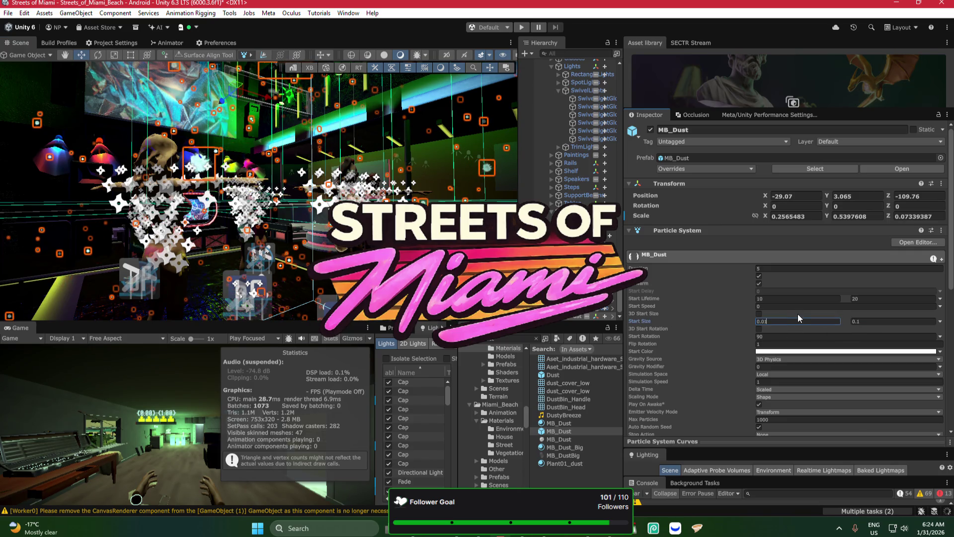
{"action": "type", "text": "05"}
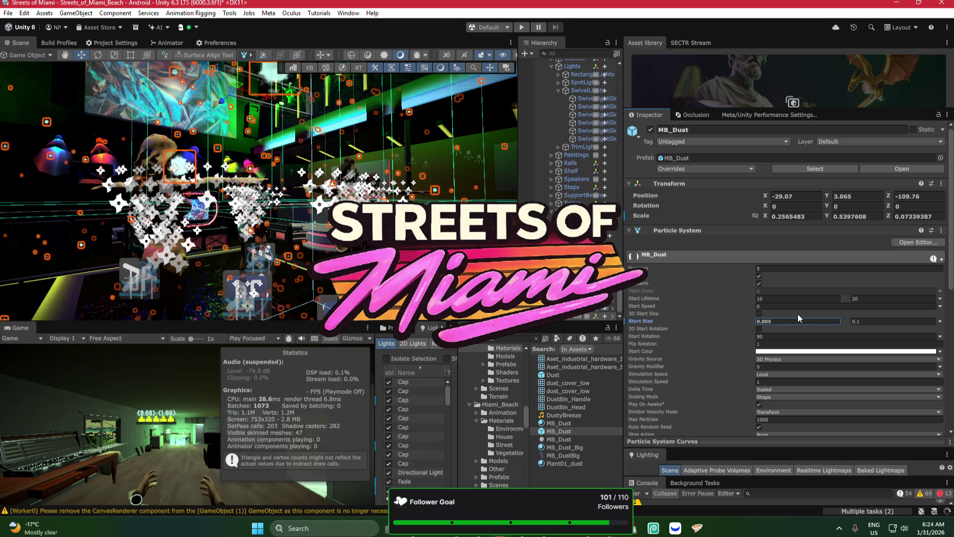
{"action": "left_click", "coordinate": [891, 321]}
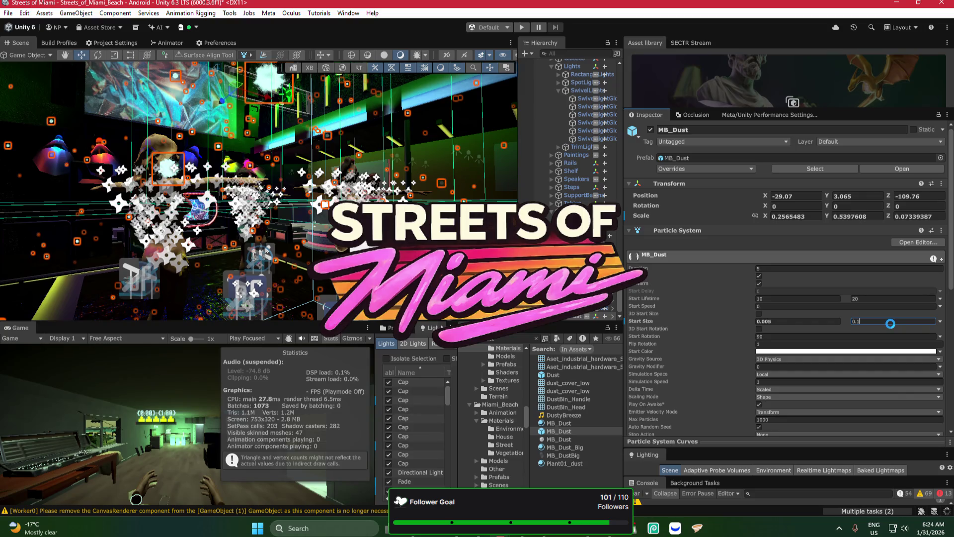
{"action": "key", "text": "alt+Tab"}
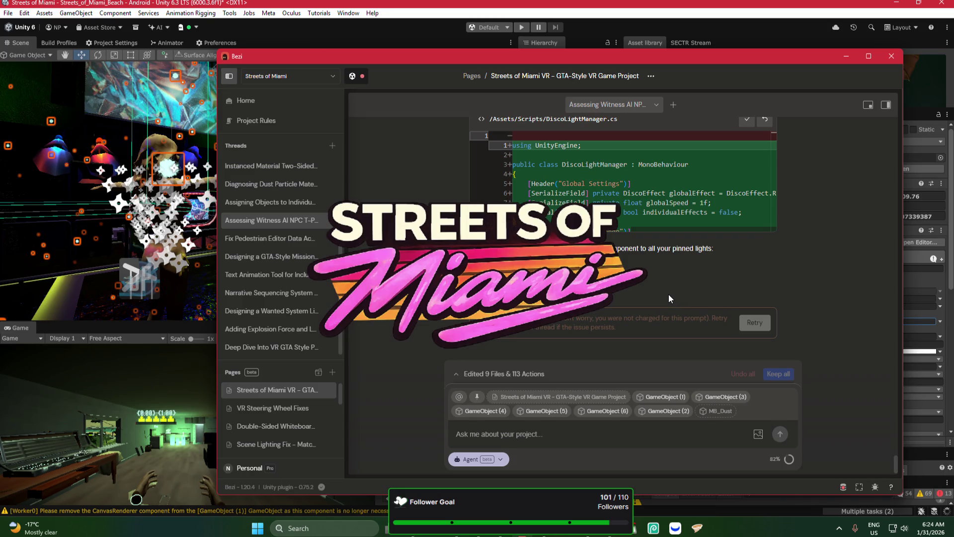
Step: Read the DiscoLight.cs and DiscoLightManager.cs diffs in Bezi, then minimise it
{"action": "scroll", "coordinate": [669, 295], "scroll_direction": "up", "scroll_amount": 2}
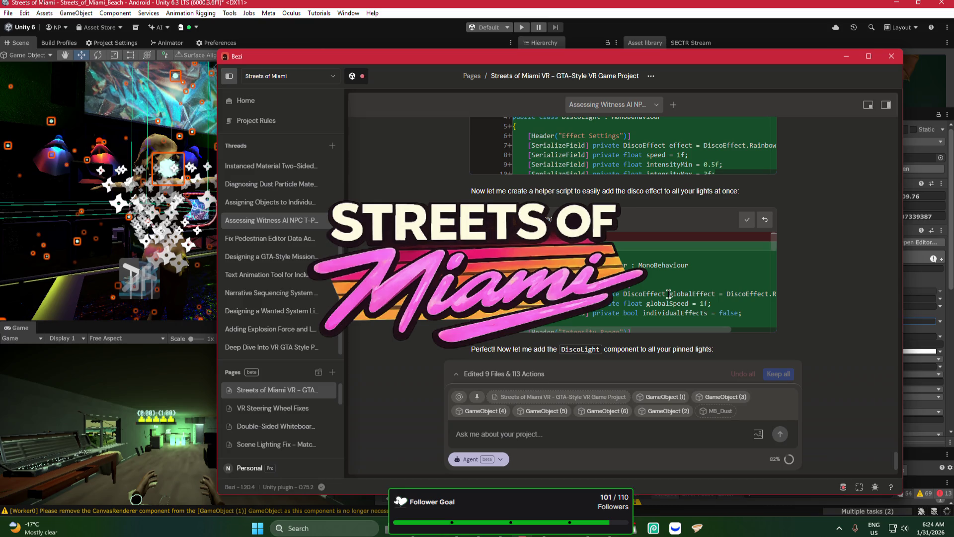
{"action": "scroll", "coordinate": [669, 294], "scroll_direction": "up", "scroll_amount": 2}
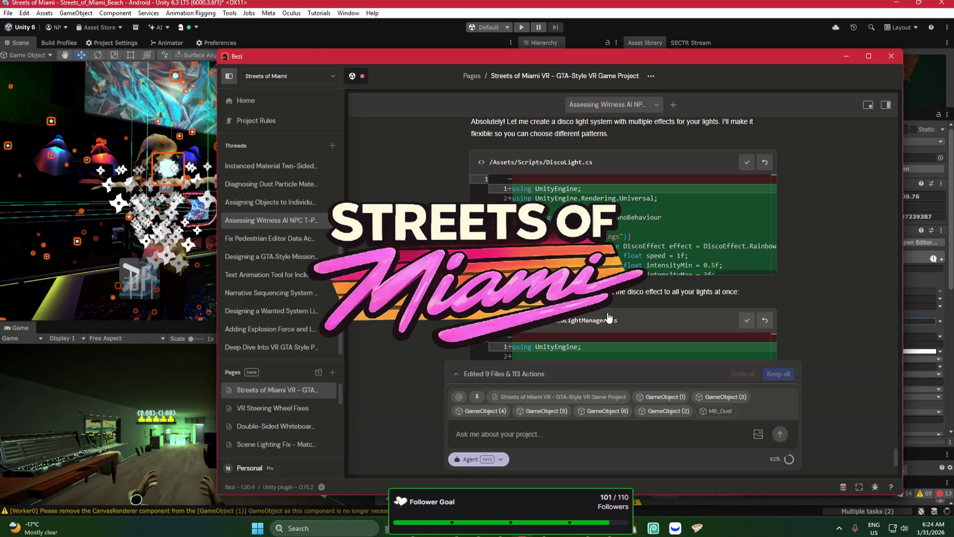
{"action": "left_click", "coordinate": [845, 56]}
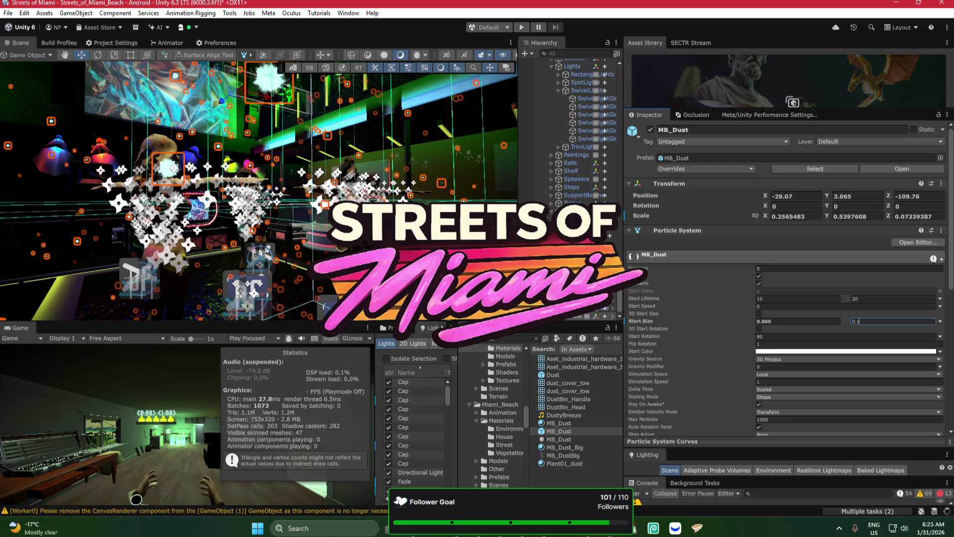
Step: Select MB_Dust under Lights and expand its URP Particles/Unlit material in the Inspector
{"action": "key", "text": "Return"}
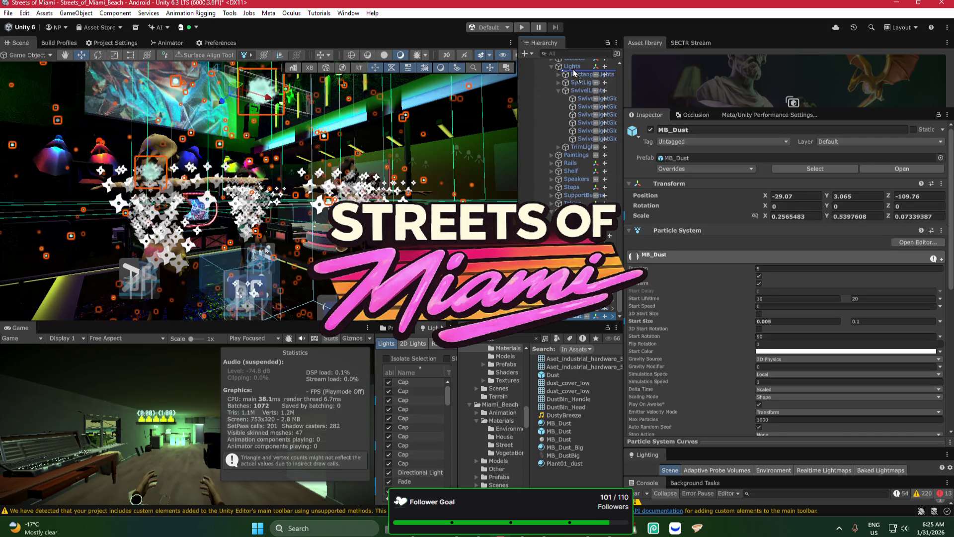
{"action": "left_click", "coordinate": [573, 72]}
{"action": "scroll", "coordinate": [577, 90], "scroll_direction": "up", "scroll_amount": 2}
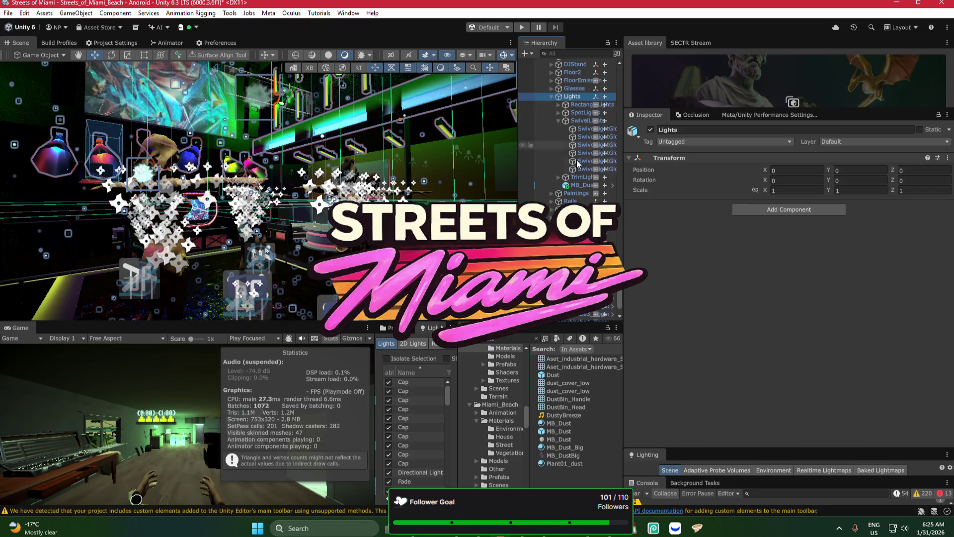
{"action": "left_click", "coordinate": [582, 186]}
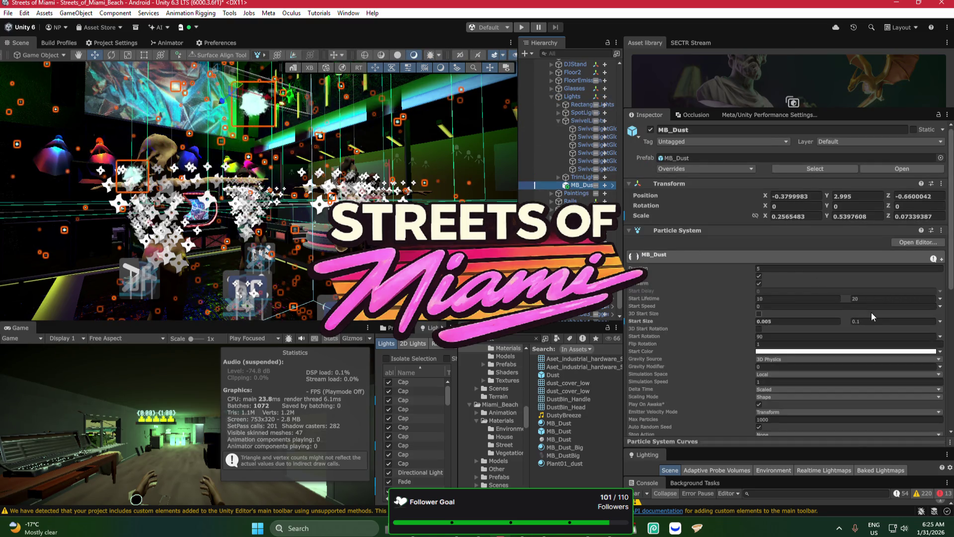
{"action": "scroll", "coordinate": [873, 312], "scroll_direction": "down", "scroll_amount": 10}
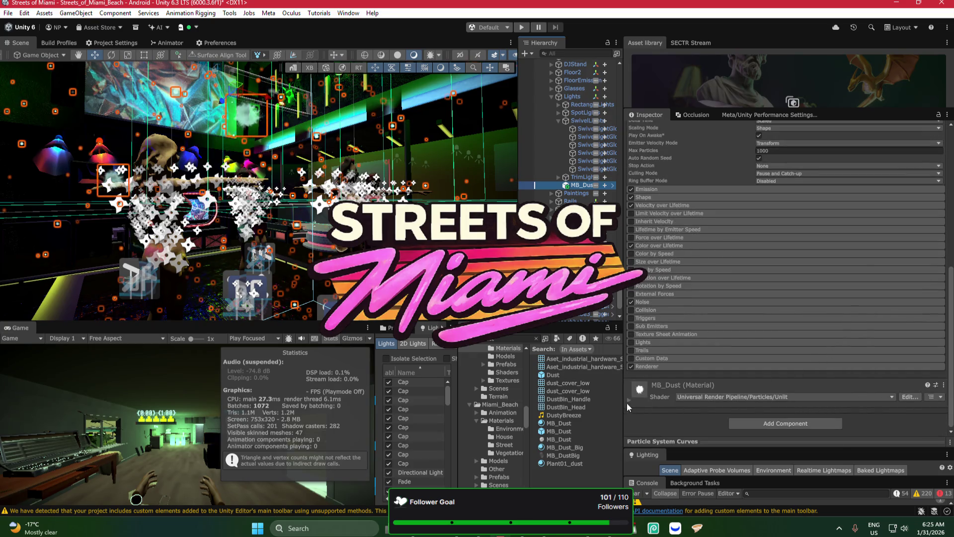
{"action": "left_click", "coordinate": [631, 398]}
{"action": "scroll", "coordinate": [754, 390], "scroll_direction": "down", "scroll_amount": 3}
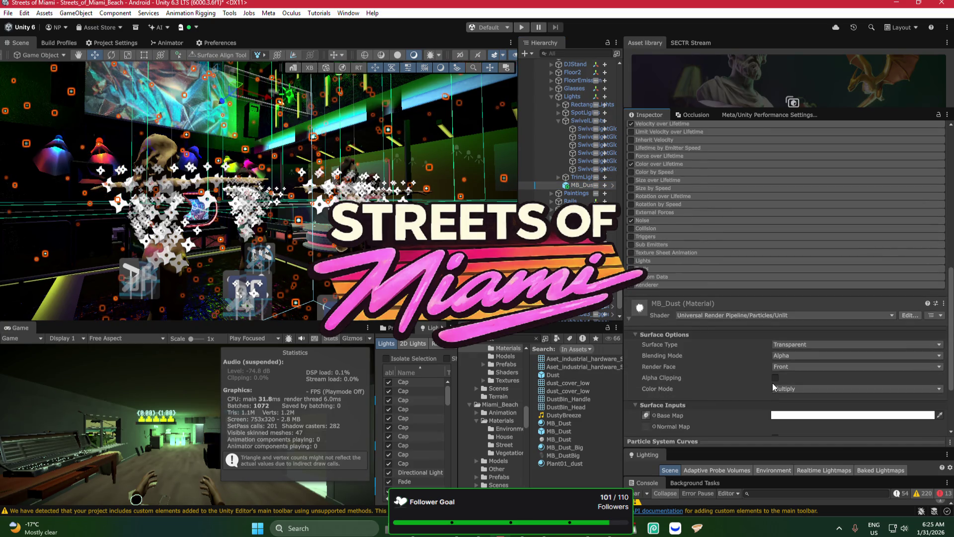
{"action": "scroll", "coordinate": [772, 383], "scroll_direction": "down", "scroll_amount": 4}
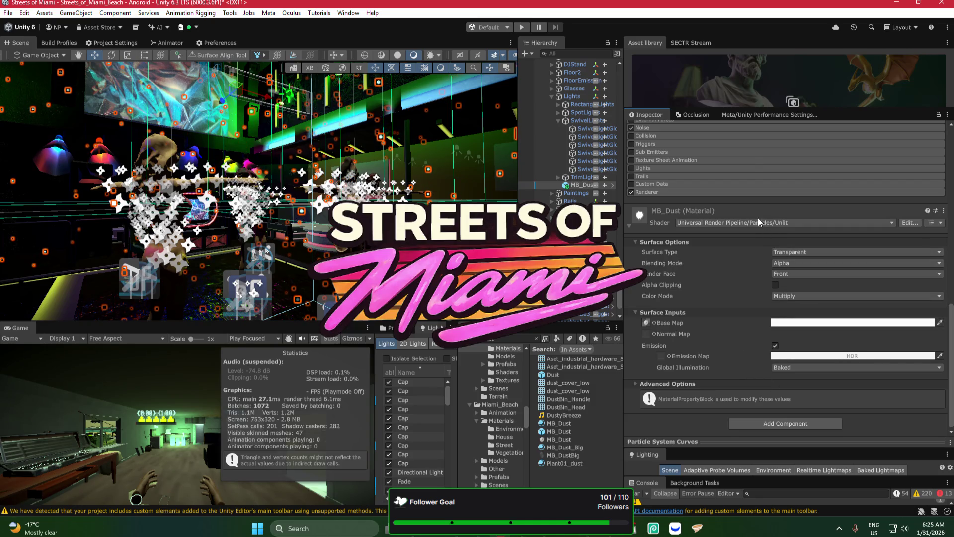
{"action": "scroll", "coordinate": [758, 217], "scroll_direction": "up", "scroll_amount": 10}
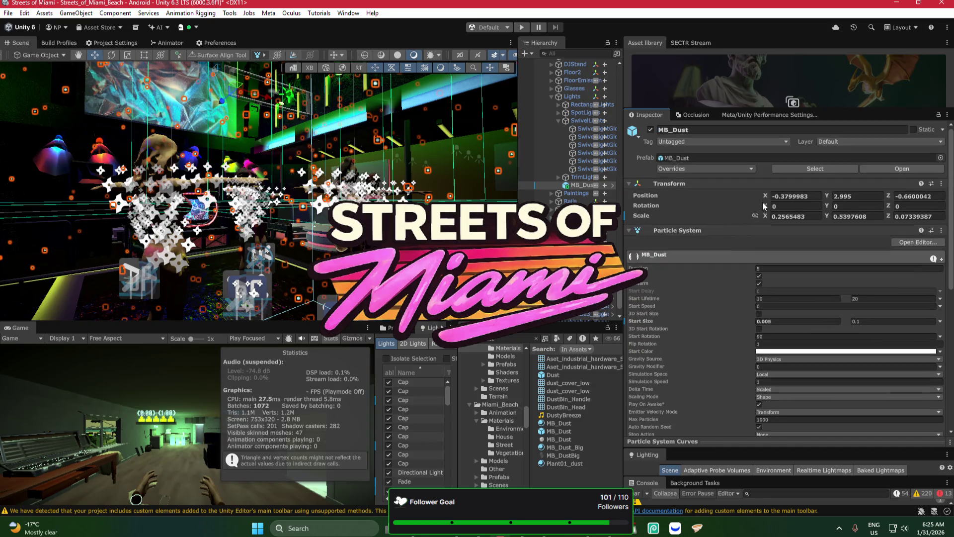
{"action": "scroll", "coordinate": [729, 273], "scroll_direction": "down", "scroll_amount": 10}
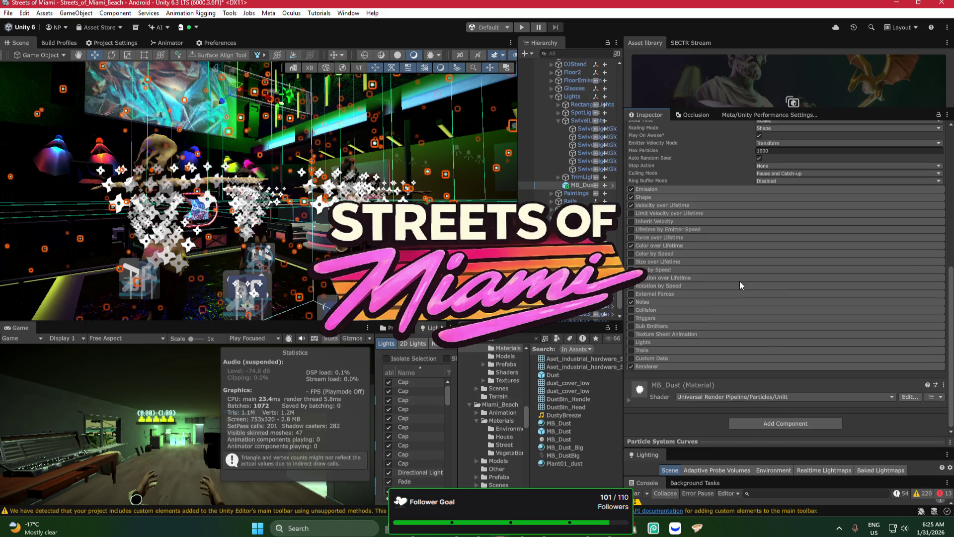
Step: Switch the MB_Dust material to URP Lit with alpha clipping at threshold 0.667
{"action": "left_click", "coordinate": [795, 396]}
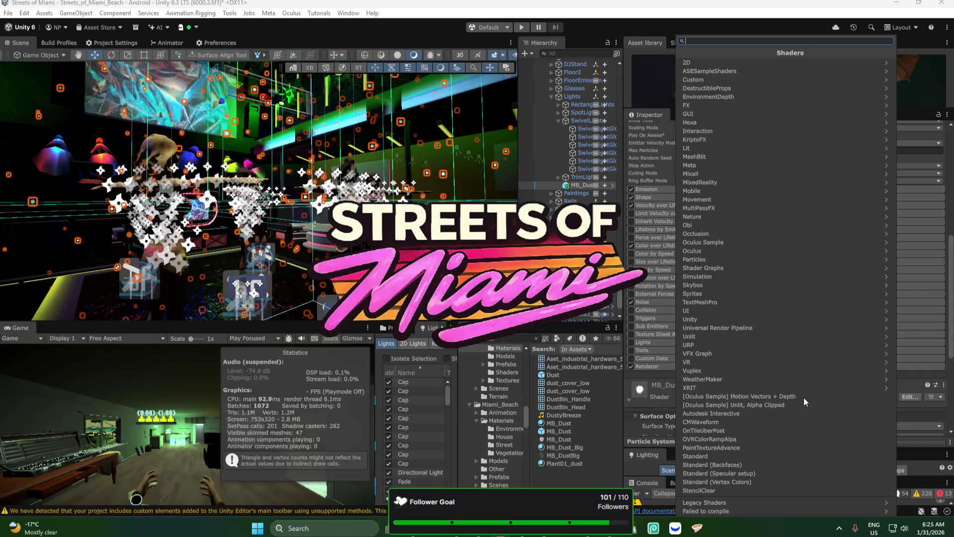
{"action": "left_click", "coordinate": [748, 327]}
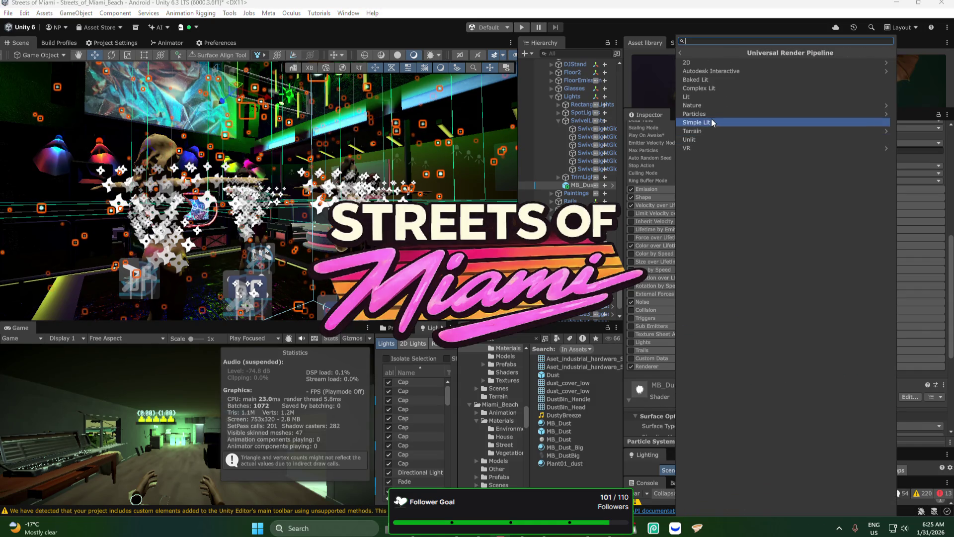
{"action": "left_click", "coordinate": [709, 99]}
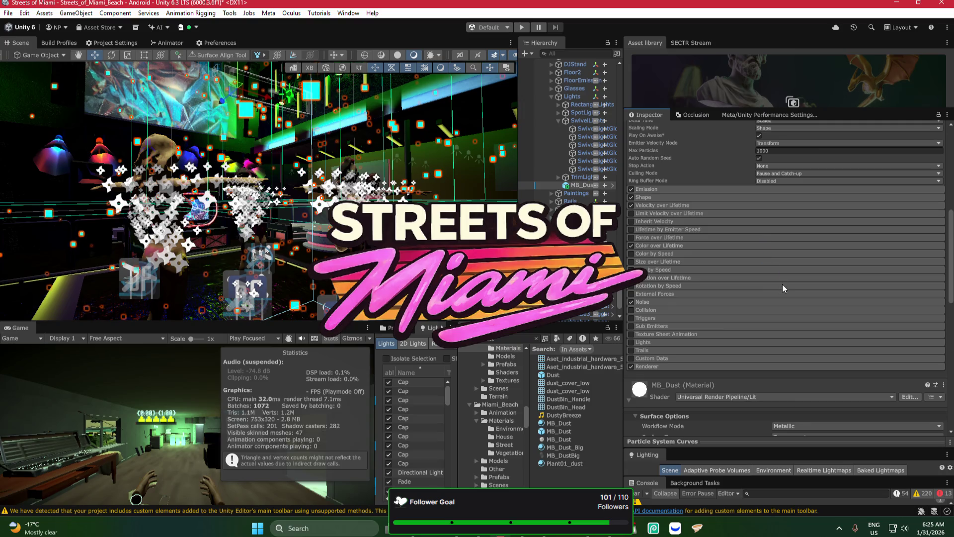
{"action": "scroll", "coordinate": [783, 284], "scroll_direction": "down", "scroll_amount": 6}
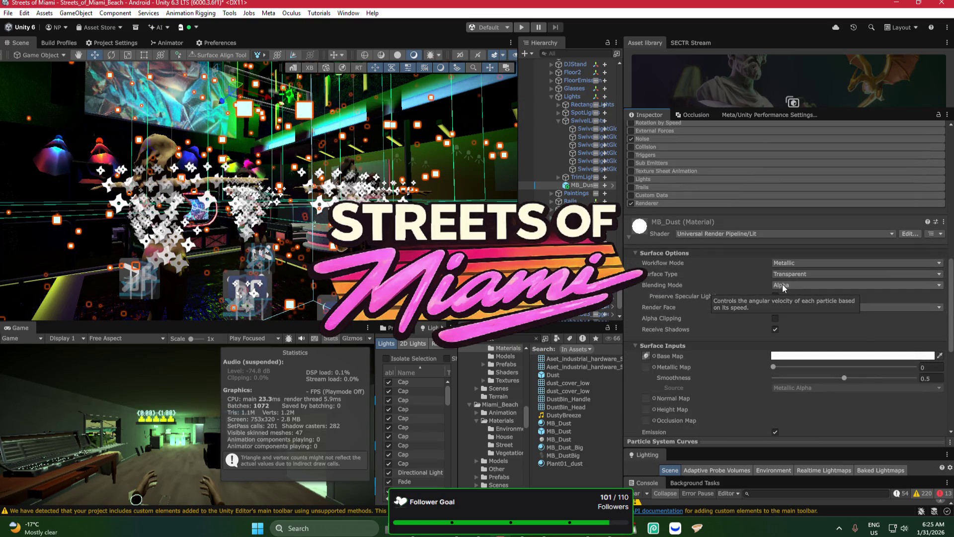
{"action": "scroll", "coordinate": [783, 288], "scroll_direction": "down", "scroll_amount": 1}
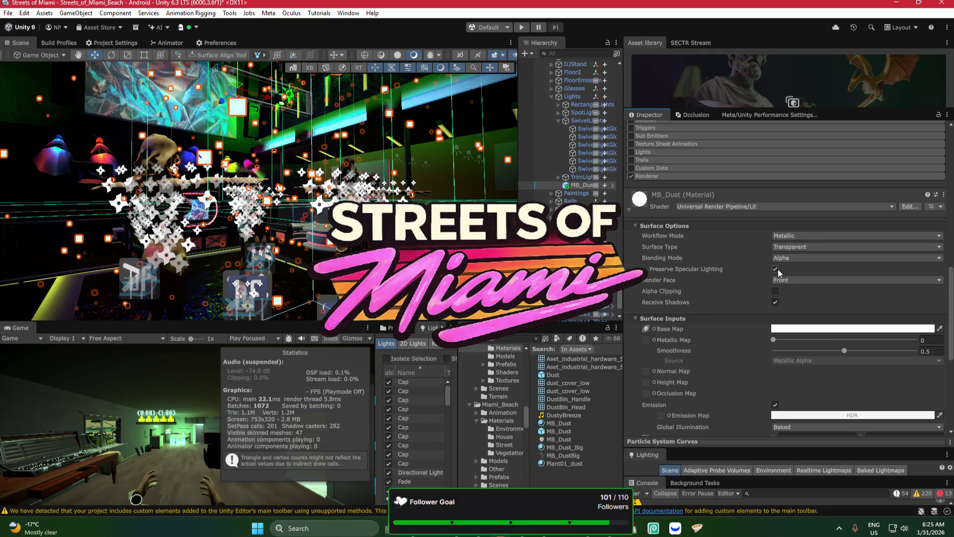
{"action": "left_click", "coordinate": [778, 294]}
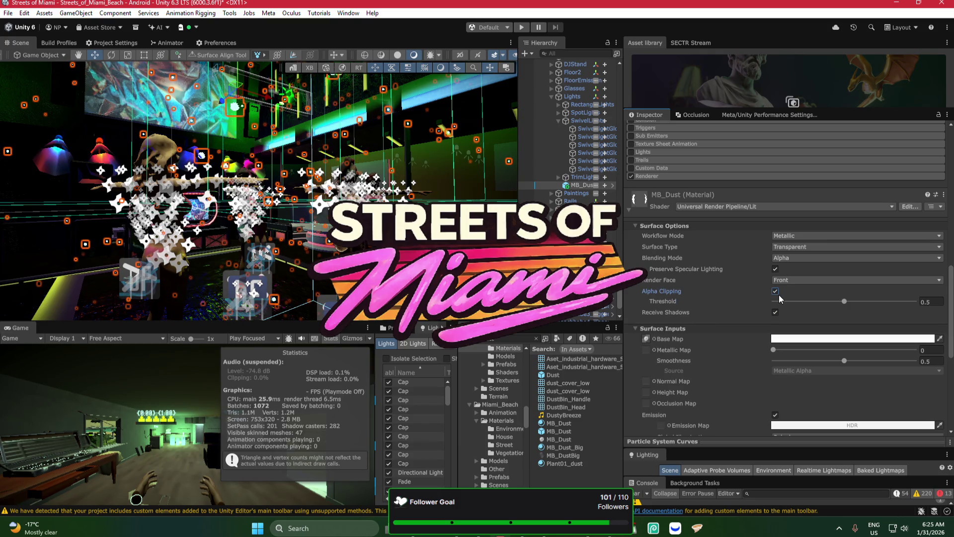
{"action": "left_click_drag", "start_coordinate": [844, 302], "coordinate": [873, 303]}
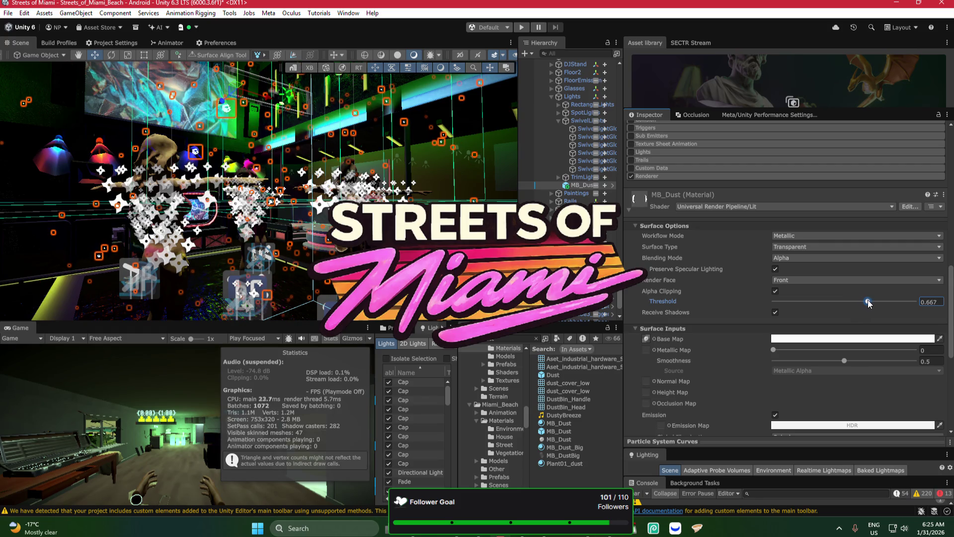
{"action": "scroll", "coordinate": [807, 345], "scroll_direction": "down", "scroll_amount": 1}
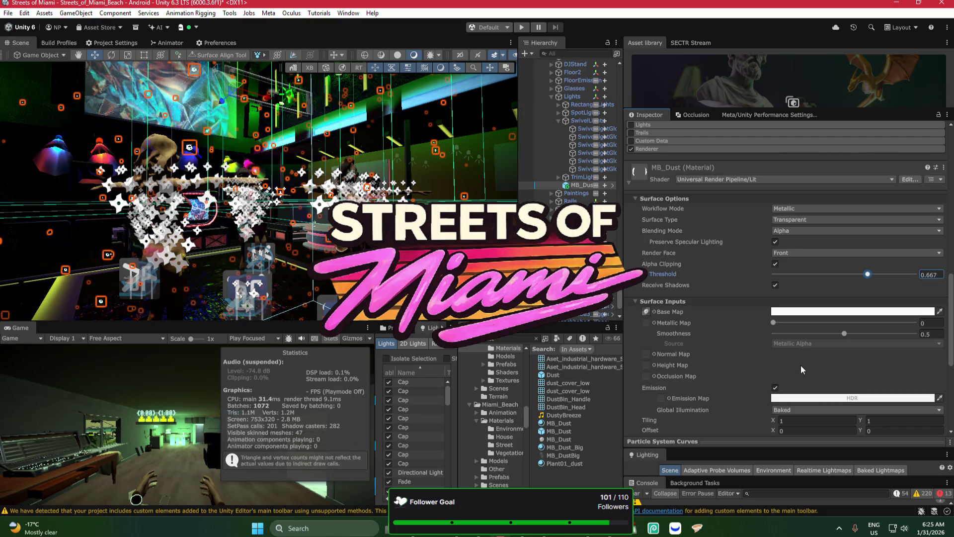
Step: Assign the MB_Dust texture as the material's base map
{"action": "left_click", "coordinate": [651, 311]}
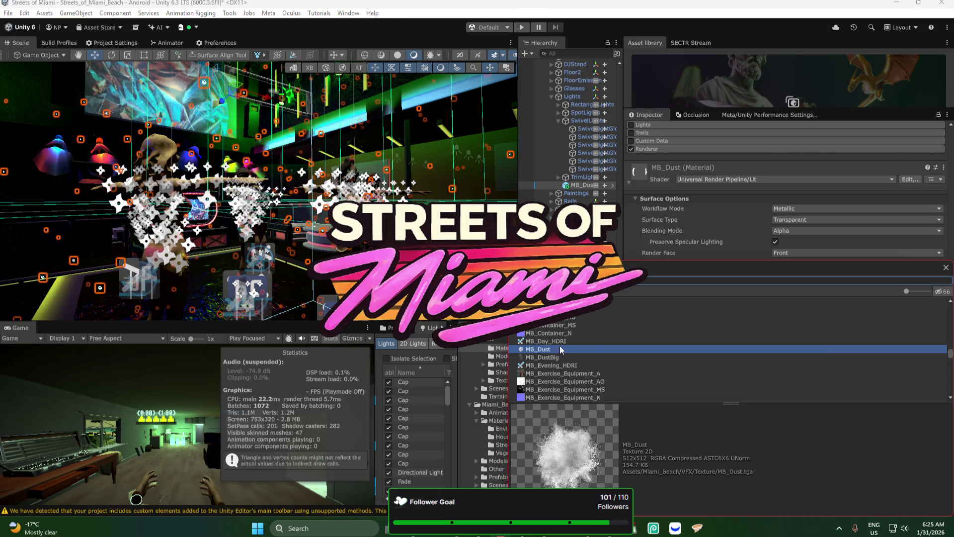
{"action": "left_click", "coordinate": [542, 357]}
{"action": "left_click", "coordinate": [547, 350]}
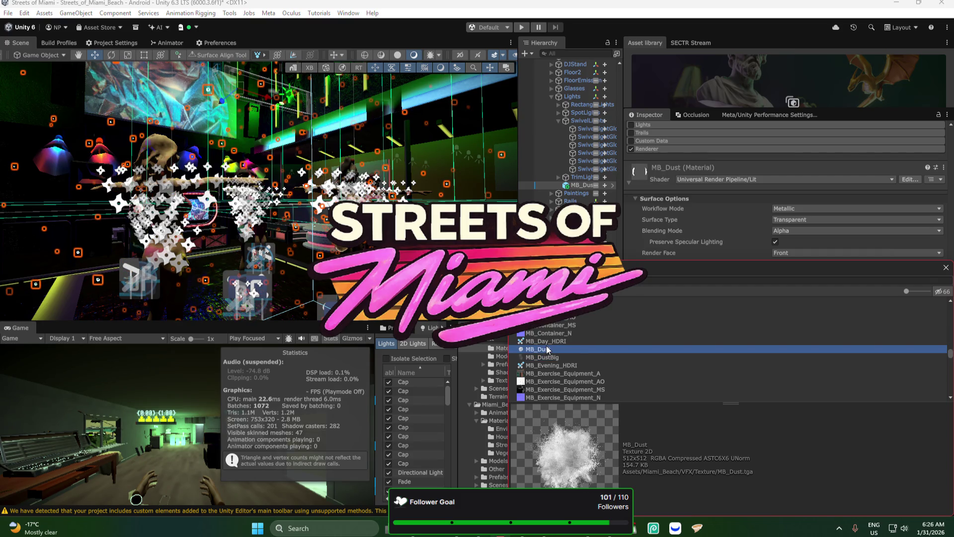
{"action": "double_click", "coordinate": [546, 349]}
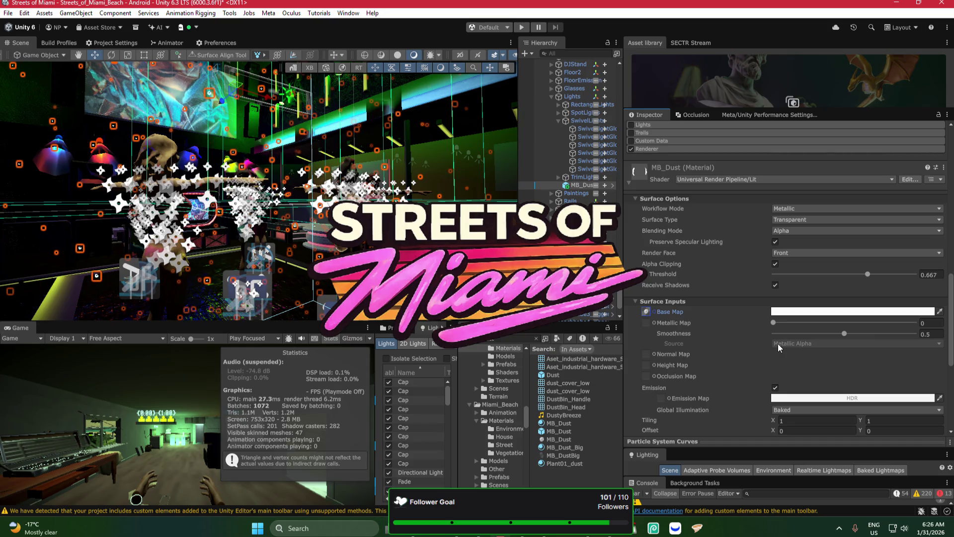
Step: Set metallic to about 0.66 and assign Bullet_Metallic as the metallic map
{"action": "left_click_drag", "start_coordinate": [774, 324], "coordinate": [867, 324]}
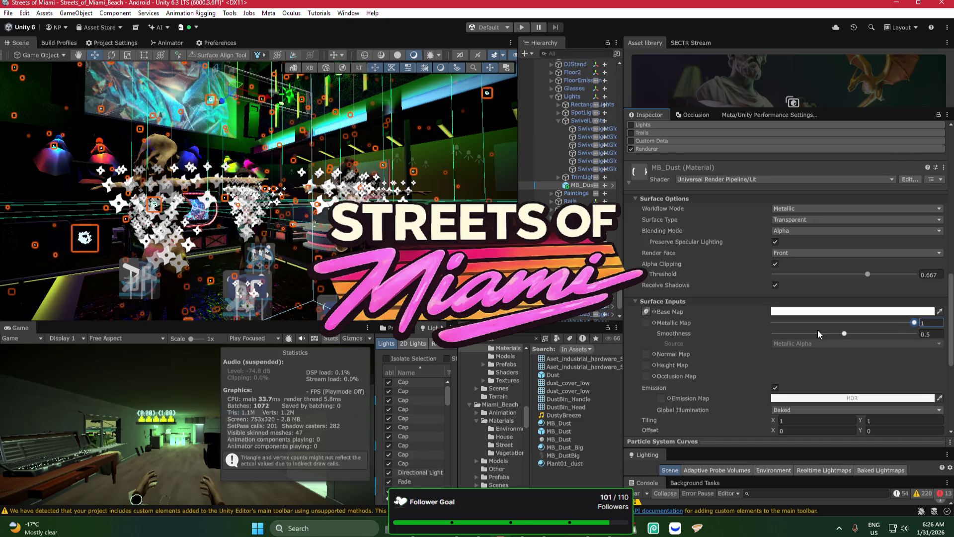
{"action": "left_click", "coordinate": [654, 322]}
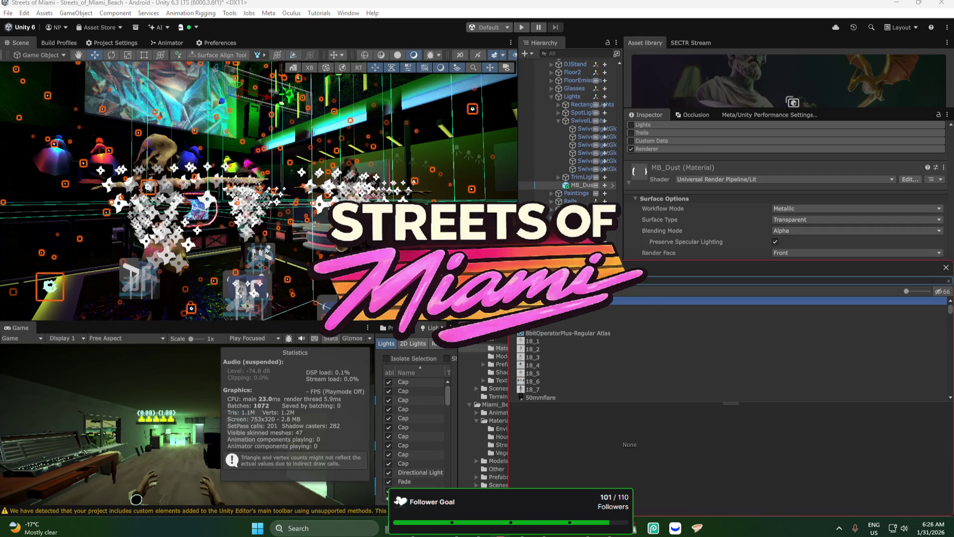
{"action": "type", "text": "metal"}
{"action": "left_click", "coordinate": [589, 350]}
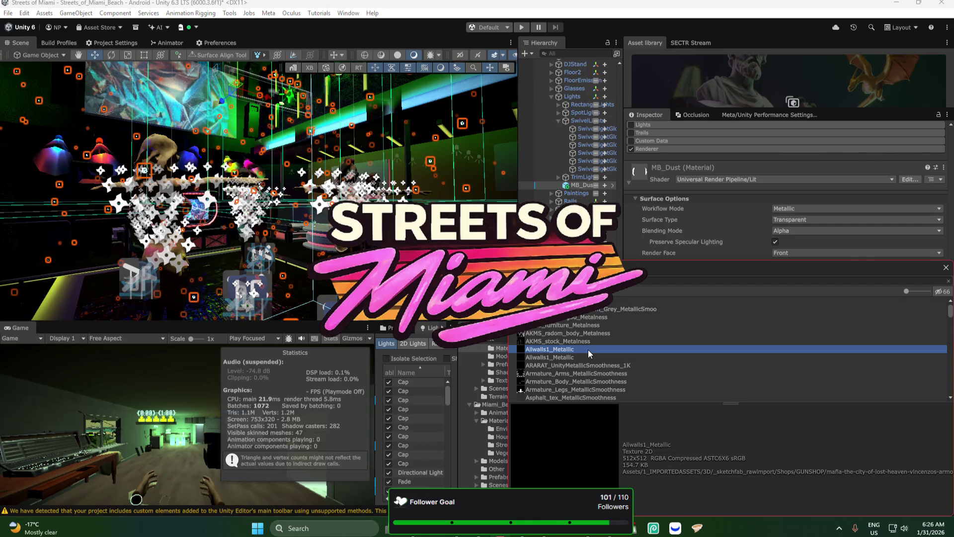
{"action": "scroll", "coordinate": [601, 342], "scroll_direction": "down", "scroll_amount": 3}
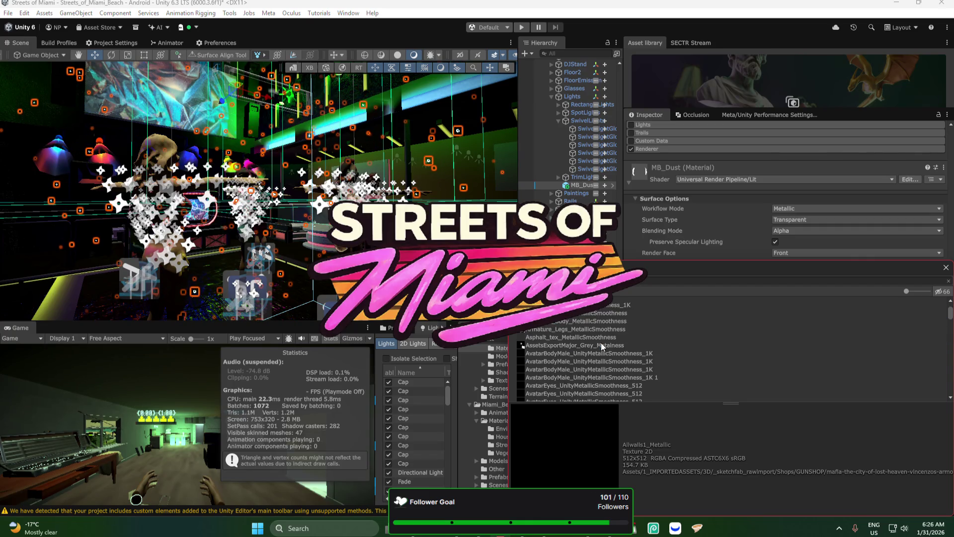
{"action": "scroll", "coordinate": [602, 340], "scroll_direction": "down", "scroll_amount": 10}
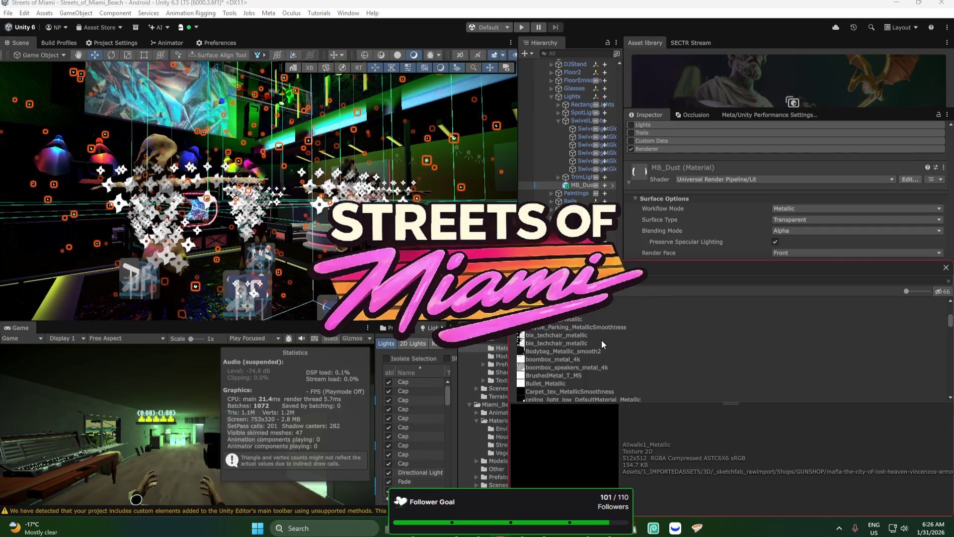
{"action": "left_click", "coordinate": [550, 355]}
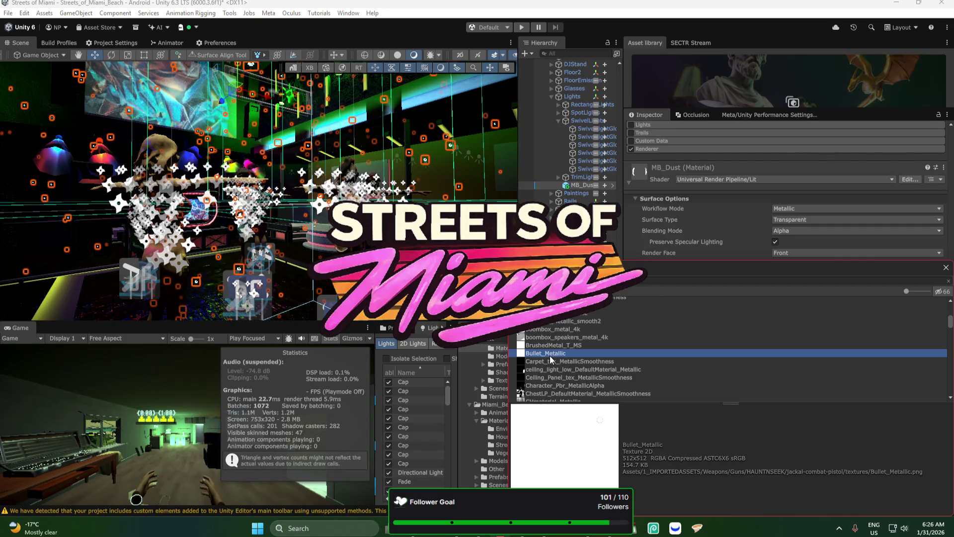
{"action": "double_click", "coordinate": [551, 353]}
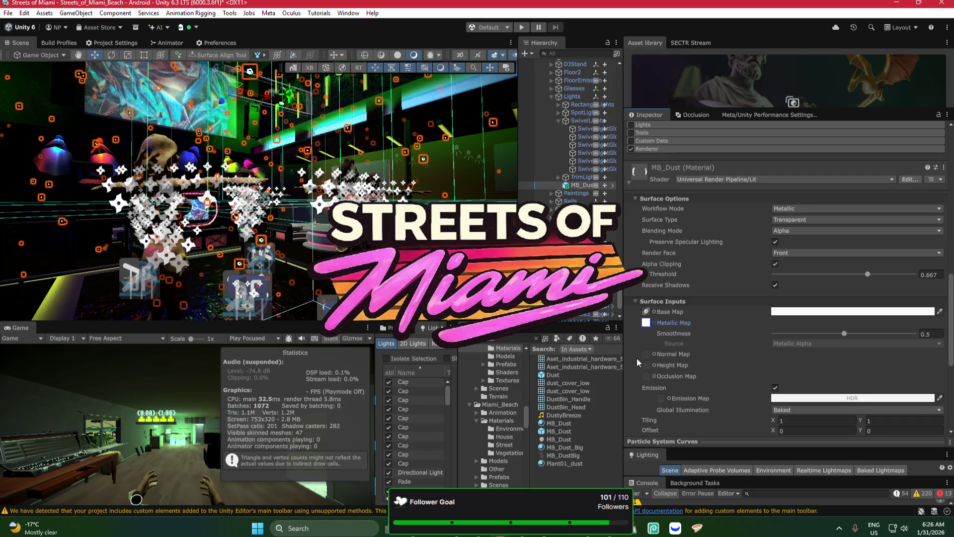
Step: Raise Smoothness to 1 and review Blending and Workflow modes, keeping Metallic
{"action": "left_click_drag", "start_coordinate": [845, 332], "coordinate": [946, 342]}
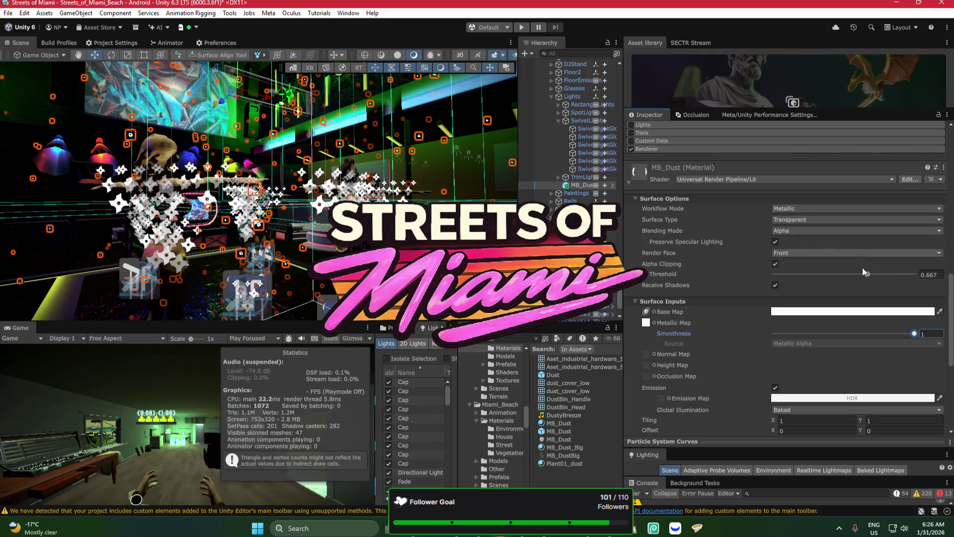
{"action": "left_click", "coordinate": [797, 230]}
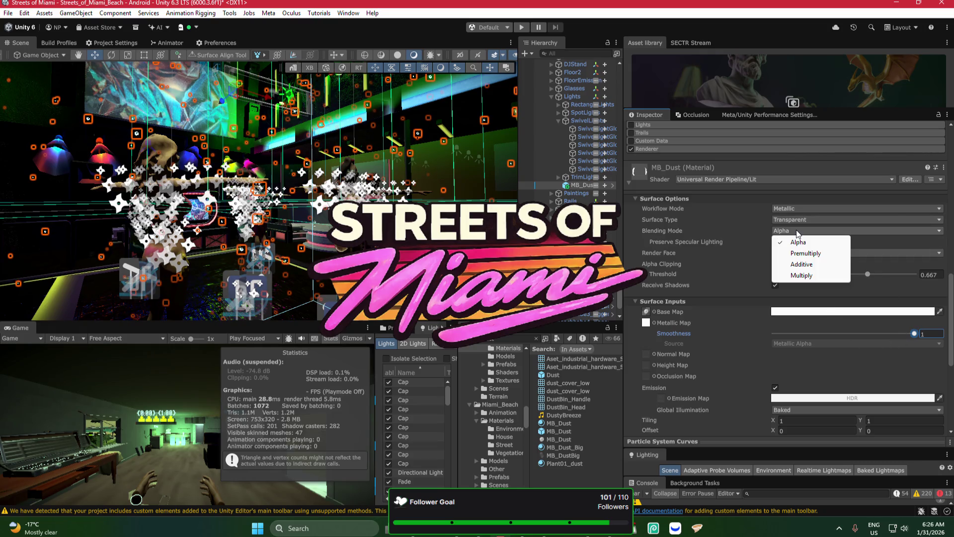
{"action": "left_click", "coordinate": [794, 199]}
{"action": "left_click", "coordinate": [798, 212]}
{"action": "left_click", "coordinate": [796, 202]}
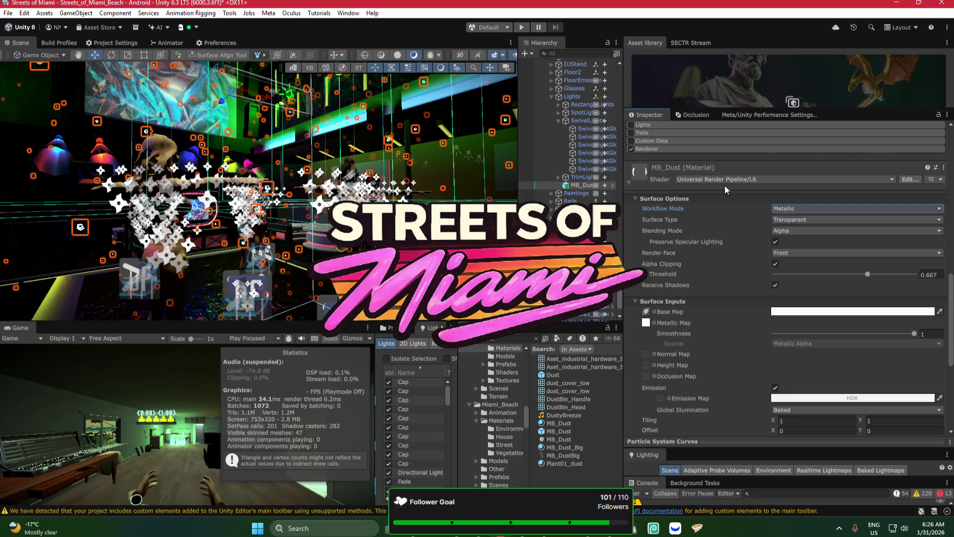
{"action": "mouse_move", "coordinate": [472, 186]}
{"action": "left_mouse_down"}
{"action": "mouse_move", "coordinate": [429, 187]}
{"action": "mouse_move", "coordinate": [470, 163]}
{"action": "left_mouse_up"}
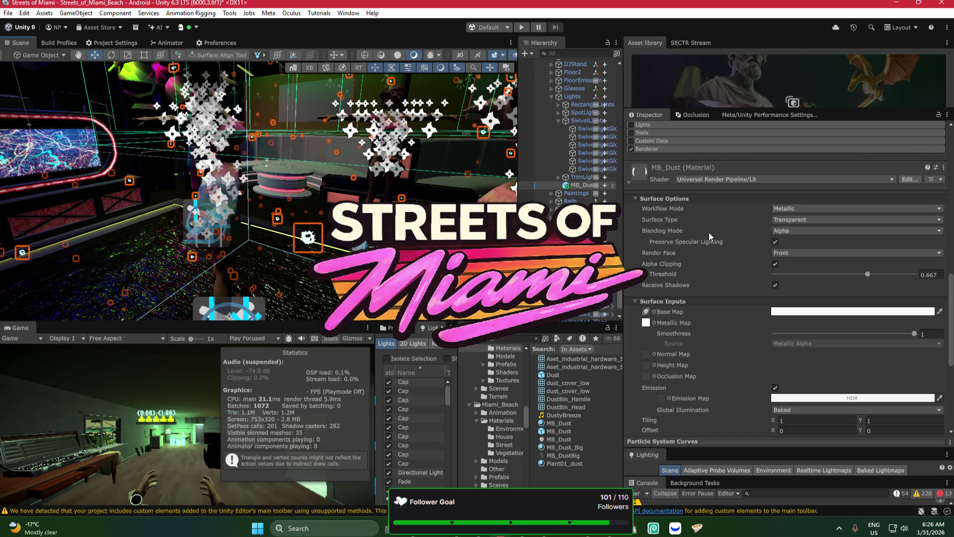
Step: Darken the base colour, then undo back to the Particles/Unlit shader
{"action": "scroll", "coordinate": [709, 231], "scroll_direction": "down", "scroll_amount": 1}
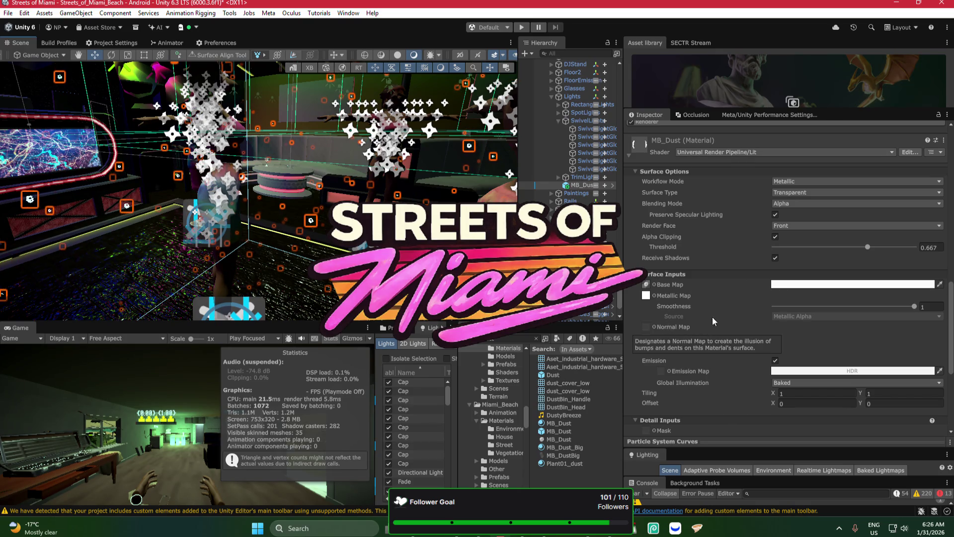
{"action": "mouse_move", "coordinate": [863, 305]}
{"action": "left_mouse_down"}
{"action": "mouse_move", "coordinate": [810, 307]}
{"action": "mouse_move", "coordinate": [917, 315]}
{"action": "left_mouse_up"}
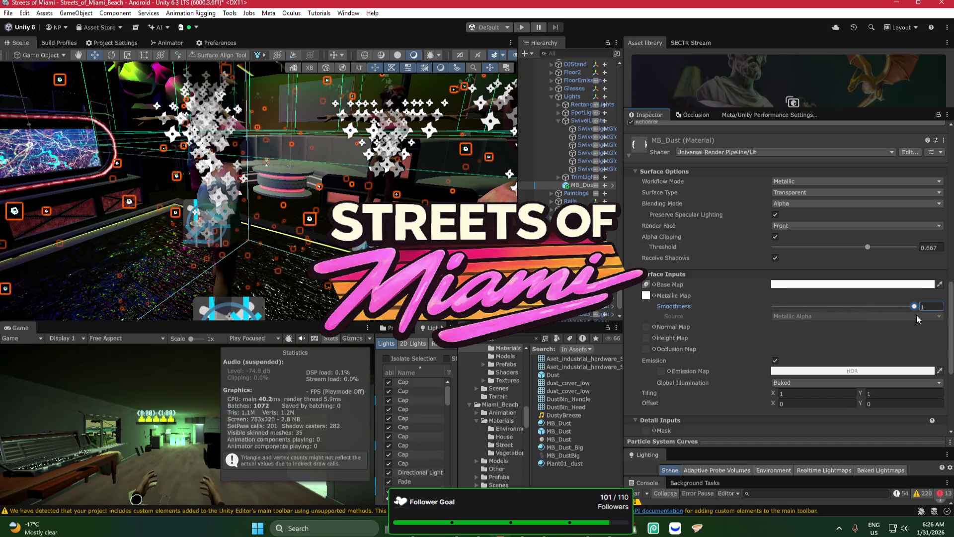
{"action": "left_click", "coordinate": [819, 284]}
{"action": "mouse_move", "coordinate": [853, 259]}
{"action": "left_mouse_down"}
{"action": "mouse_move", "coordinate": [902, 298]}
{"action": "mouse_move", "coordinate": [876, 266]}
{"action": "left_mouse_up"}
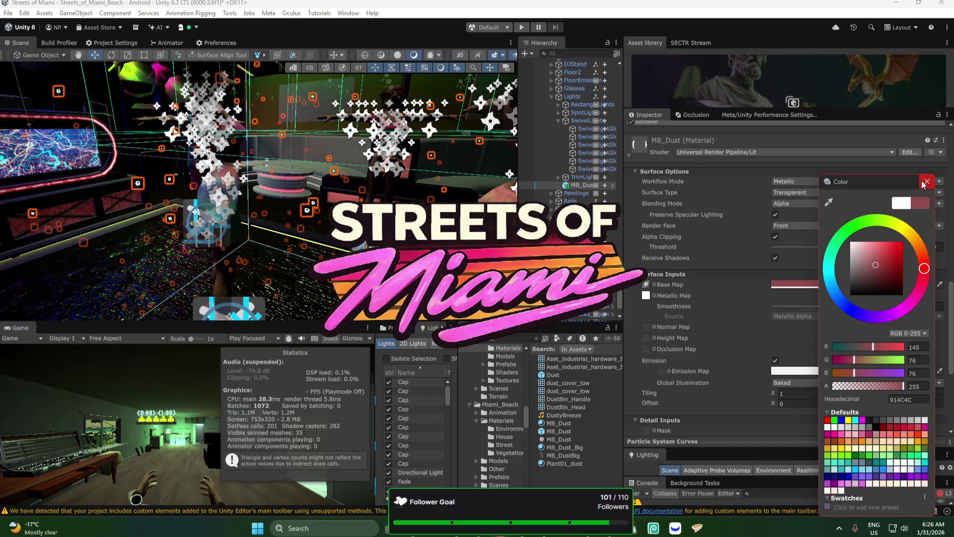
{"action": "left_click", "coordinate": [923, 183]}
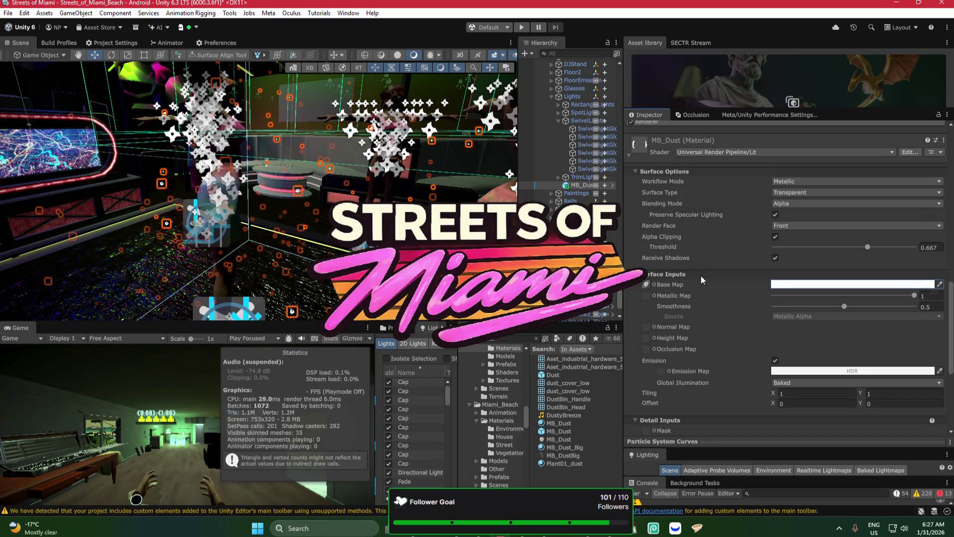
{"action": "key", "text": "ctrl+z"}
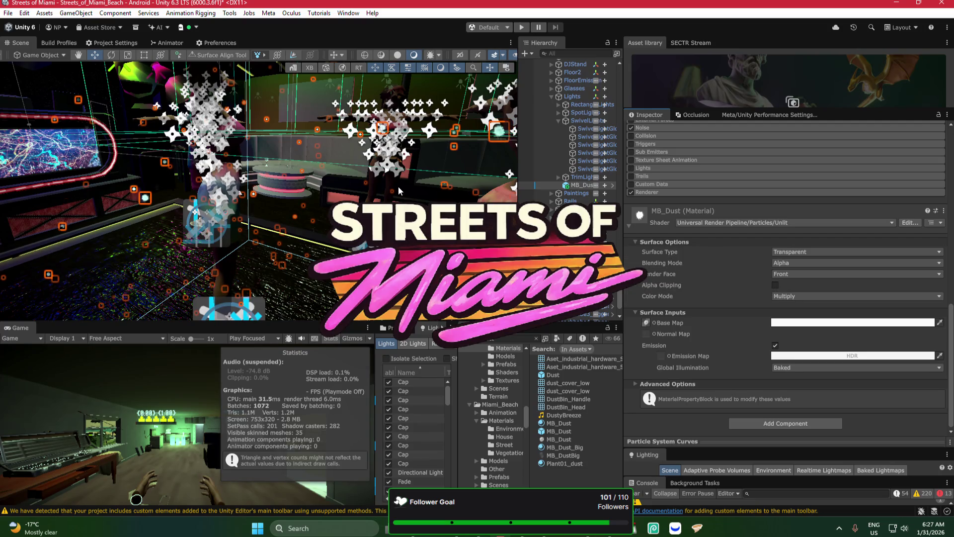
Step: Set dust max Start Size to 0.01, then narrow the emitter and shift it along X
{"action": "scroll", "coordinate": [739, 224], "scroll_direction": "up", "scroll_amount": 10}
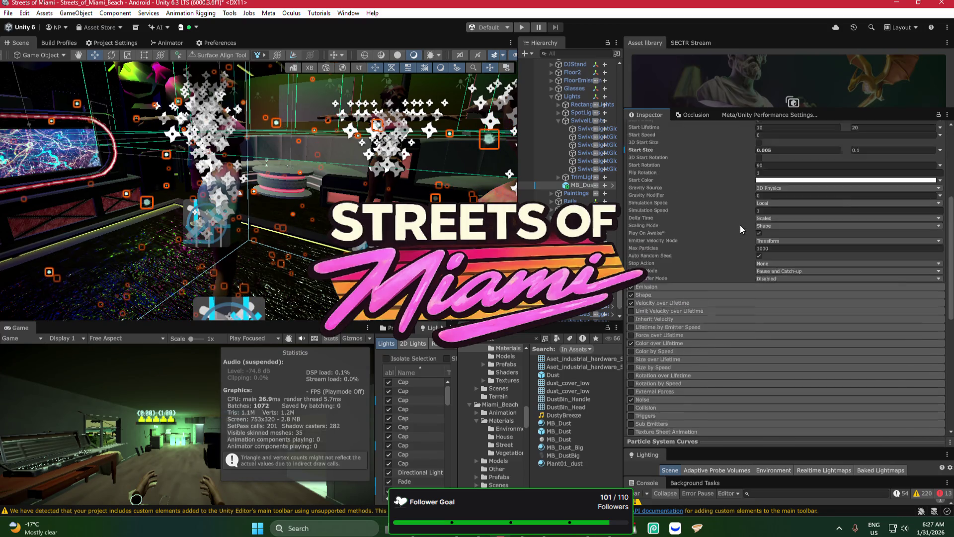
{"action": "left_click", "coordinate": [873, 260]}
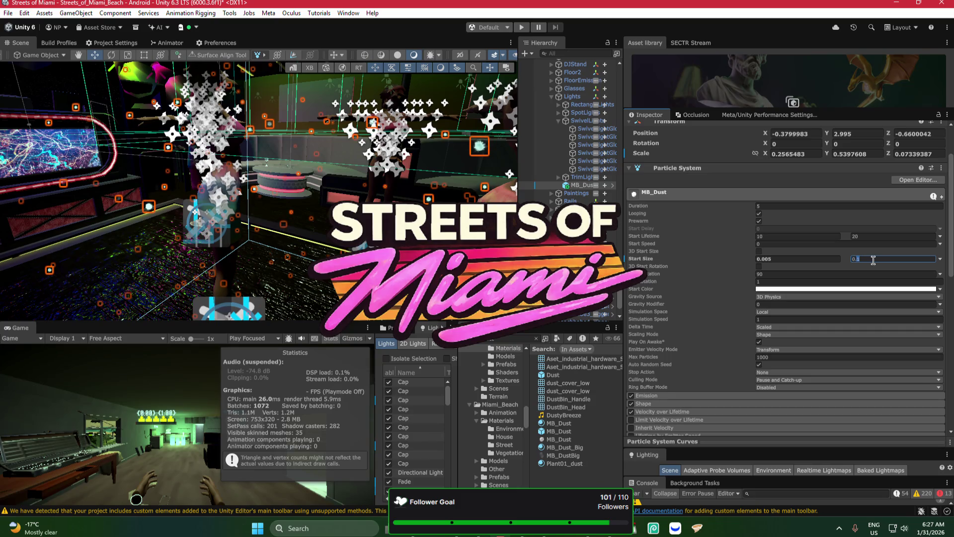
{"action": "type", "text": "0.01"}
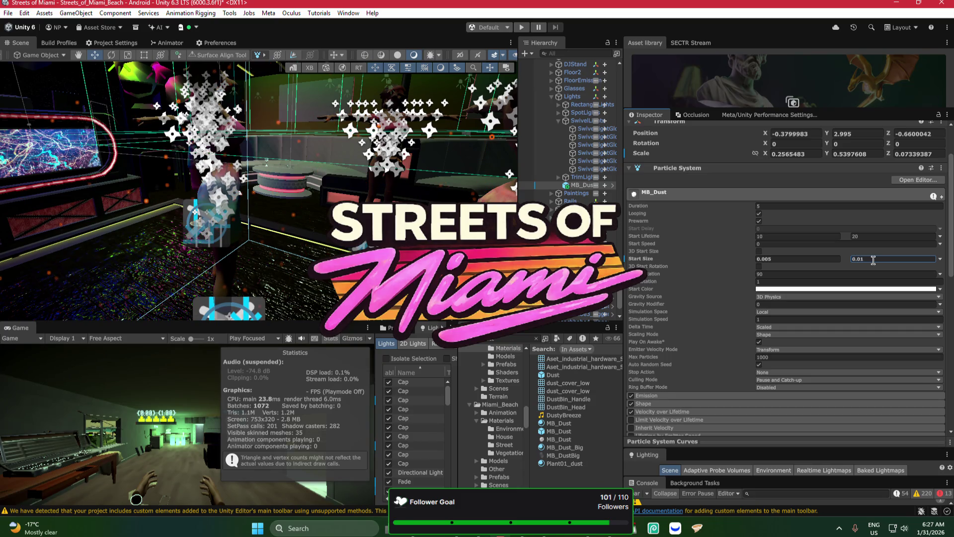
{"action": "mouse_move", "coordinate": [320, 163]}
{"action": "left_mouse_down"}
{"action": "mouse_move", "coordinate": [371, 170]}
{"action": "mouse_move", "coordinate": [373, 145]}
{"action": "mouse_move", "coordinate": [438, 132]}
{"action": "mouse_move", "coordinate": [449, 94]}
{"action": "mouse_move", "coordinate": [370, 199]}
{"action": "mouse_move", "coordinate": [258, 233]}
{"action": "left_mouse_up"}
{"action": "mouse_move", "coordinate": [226, 263]}
{"action": "left_mouse_down"}
{"action": "mouse_move", "coordinate": [232, 245]}
{"action": "mouse_move", "coordinate": [130, 206]}
{"action": "left_mouse_up"}
{"action": "mouse_move", "coordinate": [448, 161]}
{"action": "left_mouse_down"}
{"action": "mouse_move", "coordinate": [466, 158]}
{"action": "mouse_move", "coordinate": [356, 191]}
{"action": "mouse_move", "coordinate": [366, 128]}
{"action": "mouse_move", "coordinate": [313, 159]}
{"action": "mouse_move", "coordinate": [132, 188]}
{"action": "mouse_move", "coordinate": [256, 224]}
{"action": "mouse_move", "coordinate": [81, 242]}
{"action": "left_mouse_up"}
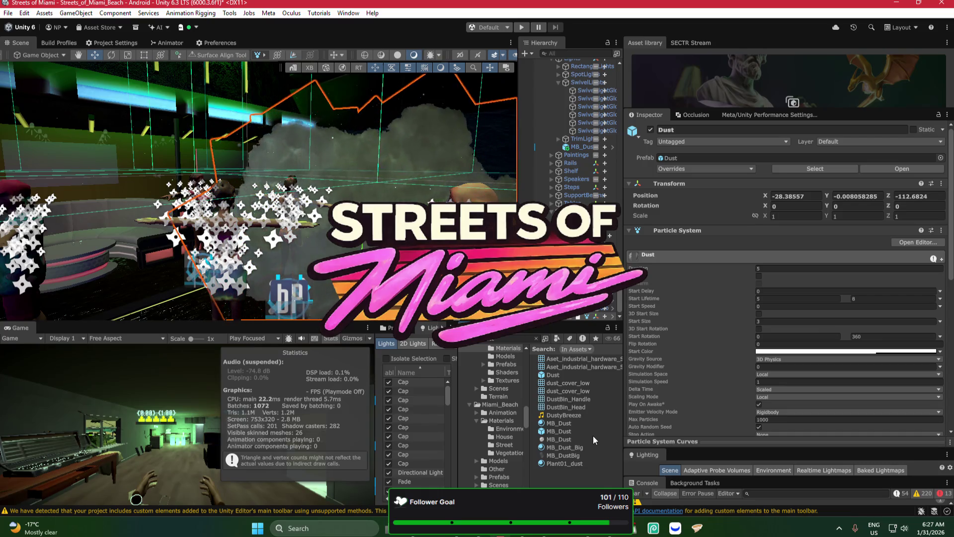
Step: Find MB_Fog by searching 'fog', place it in the scene, and unpack the prefab
{"action": "type", "text": "fog"}
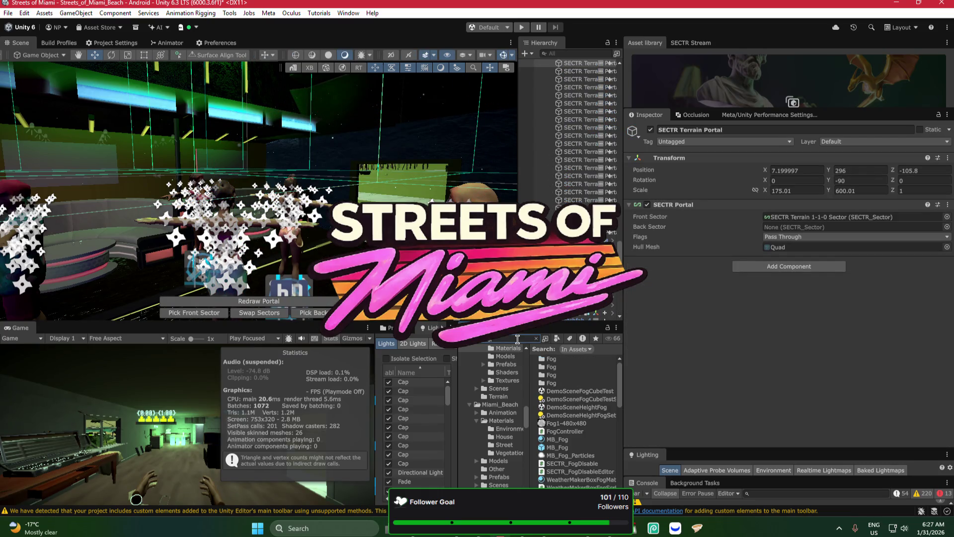
{"action": "left_click", "coordinate": [564, 446]}
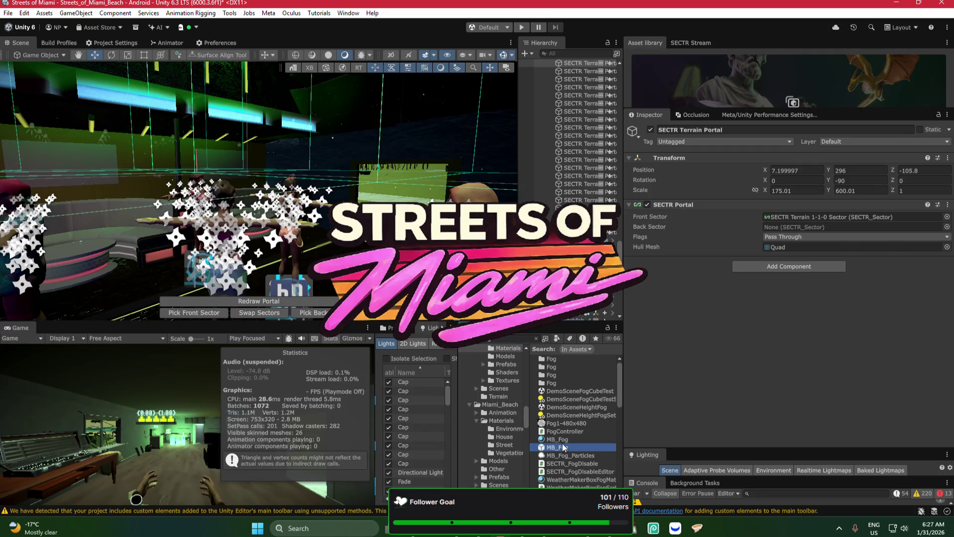
{"action": "scroll", "coordinate": [563, 447], "scroll_direction": "down", "scroll_amount": 3}
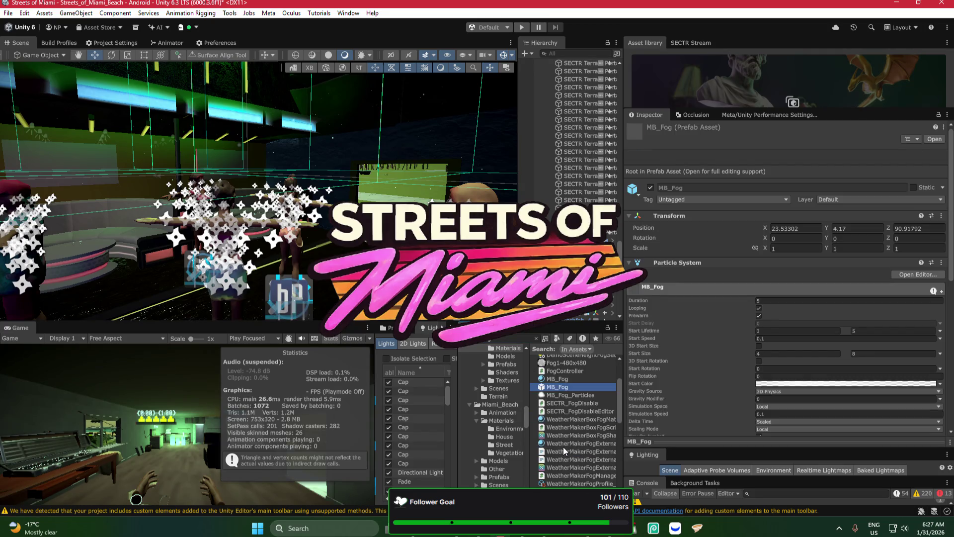
{"action": "scroll", "coordinate": [564, 448], "scroll_direction": "down", "scroll_amount": 5}
{"action": "scroll", "coordinate": [564, 447], "scroll_direction": "up", "scroll_amount": 8}
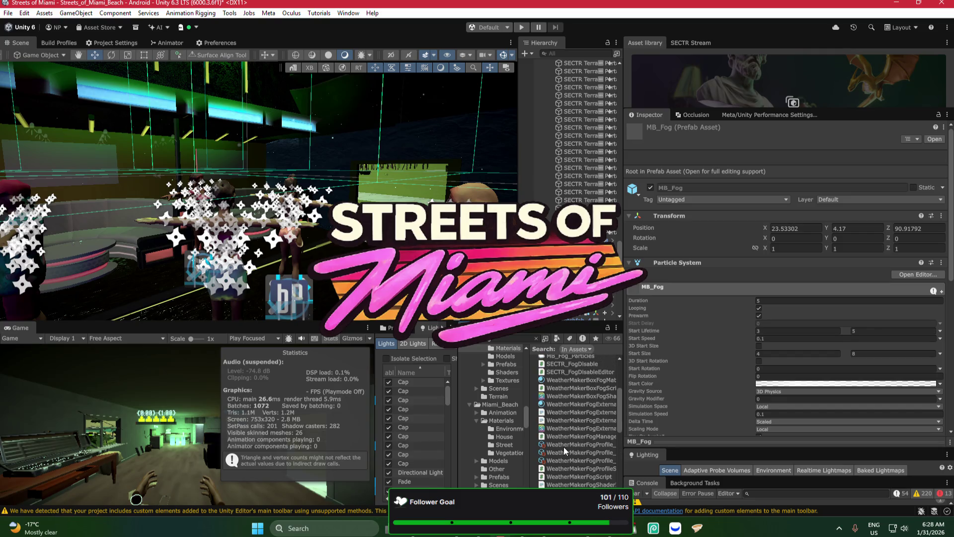
{"action": "mouse_move", "coordinate": [483, 395]}
{"action": "left_mouse_down"}
{"action": "mouse_move", "coordinate": [477, 298]}
{"action": "mouse_move", "coordinate": [497, 278]}
{"action": "left_mouse_up"}
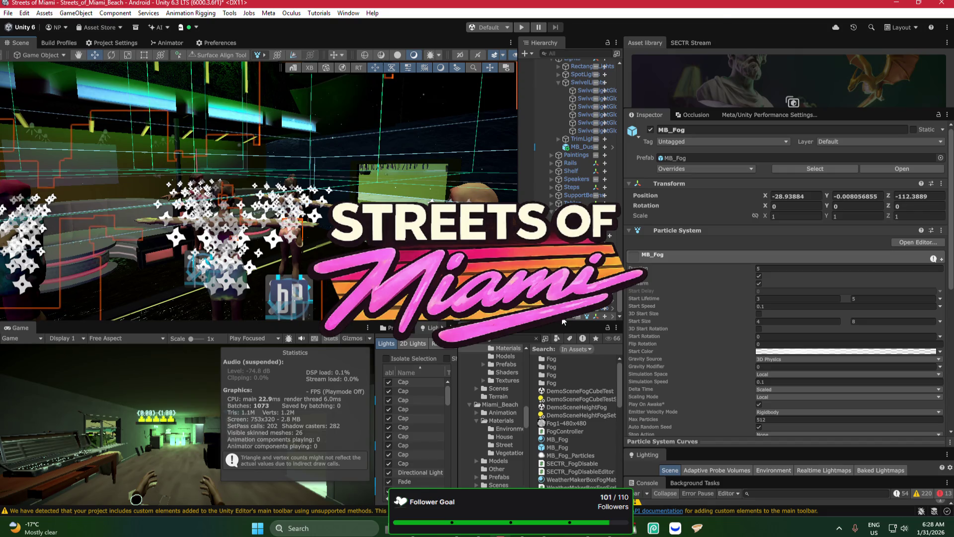
{"action": "right_click", "coordinate": [561, 310]}
{"action": "mouse_move", "coordinate": [666, 174]}
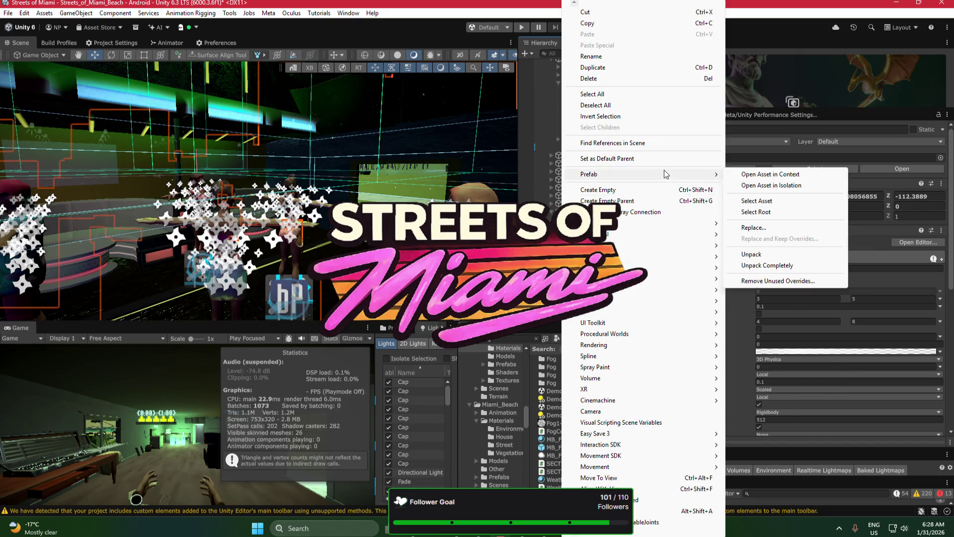
{"action": "left_click", "coordinate": [743, 252]}
Step: Scale MB_Fog down to about 0.122 and position it near X -29.82, Z -110.7
{"action": "mouse_move", "coordinate": [369, 180]}
{"action": "left_mouse_down"}
{"action": "mouse_move", "coordinate": [270, 327]}
{"action": "mouse_move", "coordinate": [305, 214]}
{"action": "mouse_move", "coordinate": [296, 229]}
{"action": "mouse_move", "coordinate": [307, 241]}
{"action": "mouse_move", "coordinate": [335, 118]}
{"action": "mouse_move", "coordinate": [326, 193]}
{"action": "mouse_move", "coordinate": [243, 195]}
{"action": "mouse_move", "coordinate": [263, 222]}
{"action": "mouse_move", "coordinate": [271, 212]}
{"action": "left_mouse_up"}
{"action": "left_click", "coordinate": [284, 229]}
{"action": "left_click", "coordinate": [312, 218]}
{"action": "key", "text": "r"}
{"action": "key", "text": "w"}
{"action": "key", "text": "r"}
{"action": "key", "text": "w"}
{"action": "scroll", "coordinate": [305, 171], "scroll_direction": "up", "scroll_amount": 5}
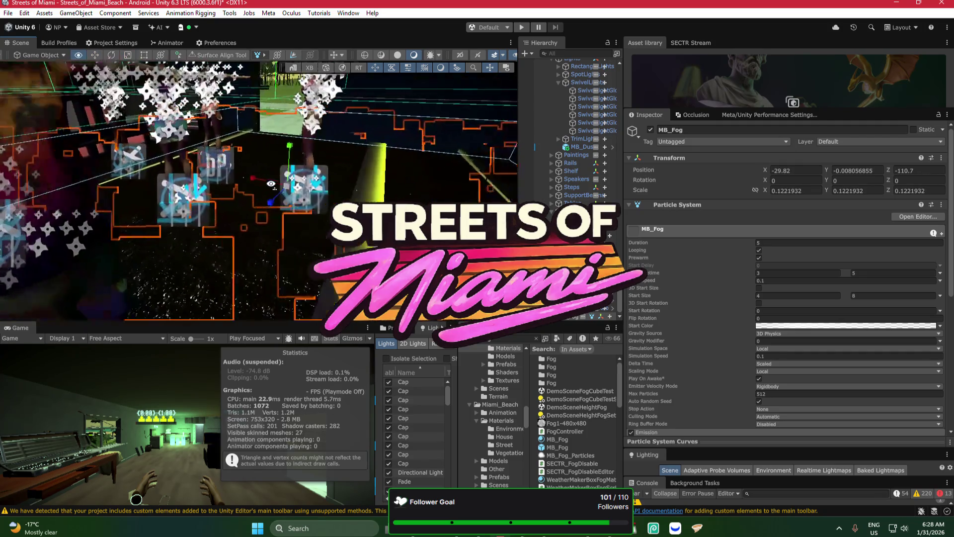
Step: Nudge the MB_Fog object slightly upward in the scene
{"action": "left_click_drag", "start_coordinate": [345, 152], "coordinate": [351, 124]}
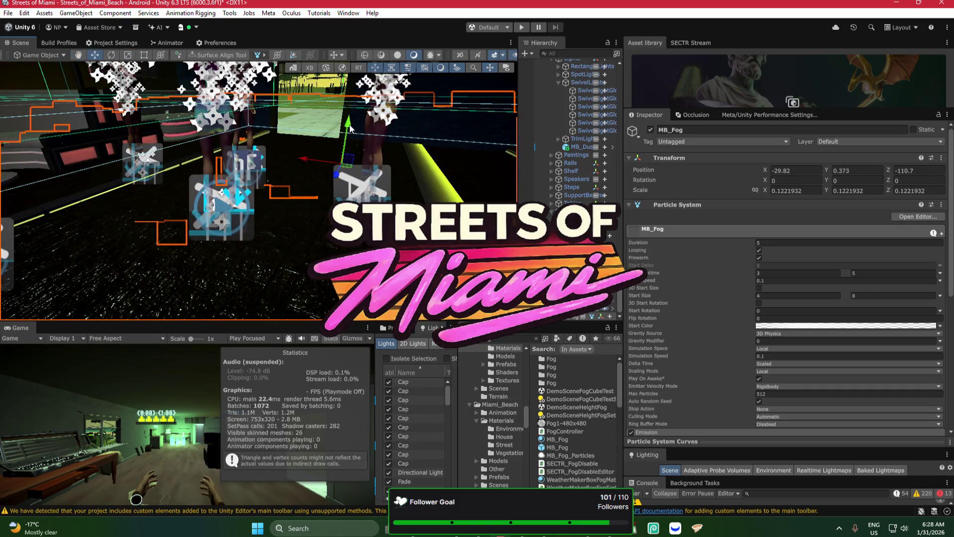
{"action": "scroll", "coordinate": [783, 390], "scroll_direction": "down", "scroll_amount": 5}
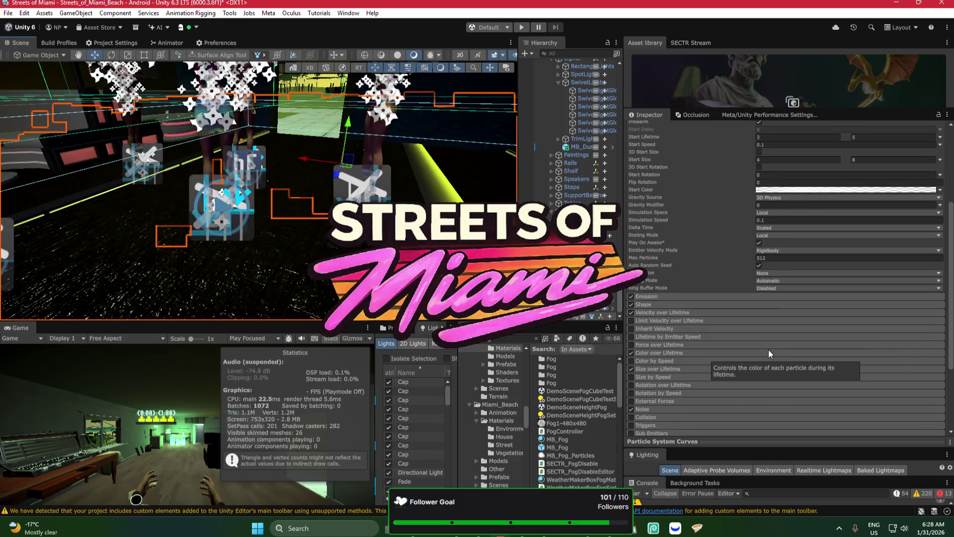
{"action": "scroll", "coordinate": [711, 422], "scroll_direction": "down", "scroll_amount": 5}
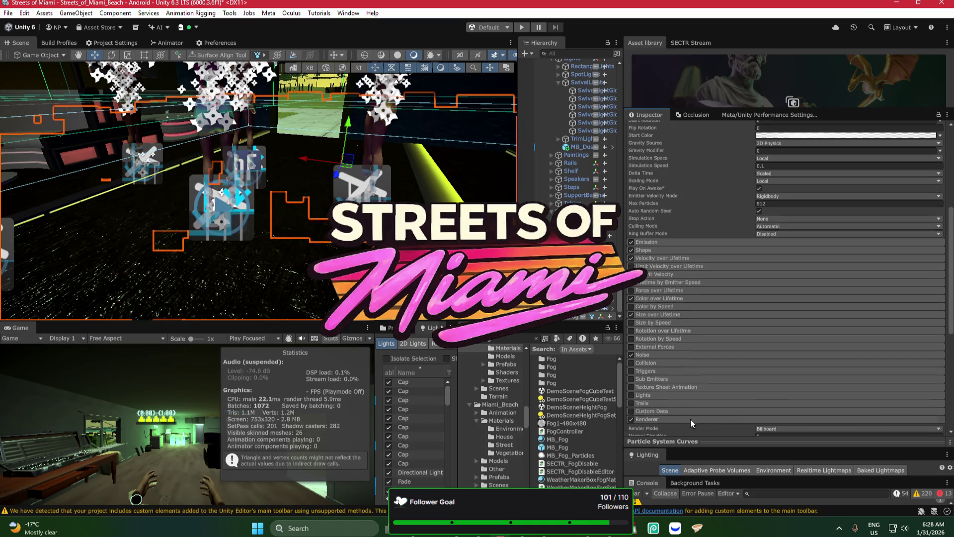
Step: Enable Alpha Clipping (threshold 0.5) on the MB_Fog material, then reselect the MB_Fog particle object
{"action": "left_click", "coordinate": [780, 361]}
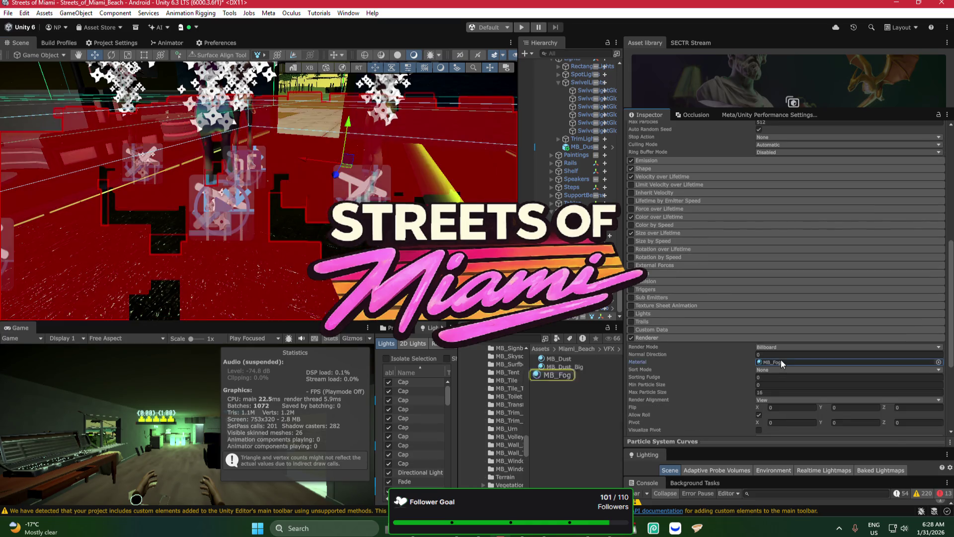
{"action": "left_click", "coordinate": [550, 376]}
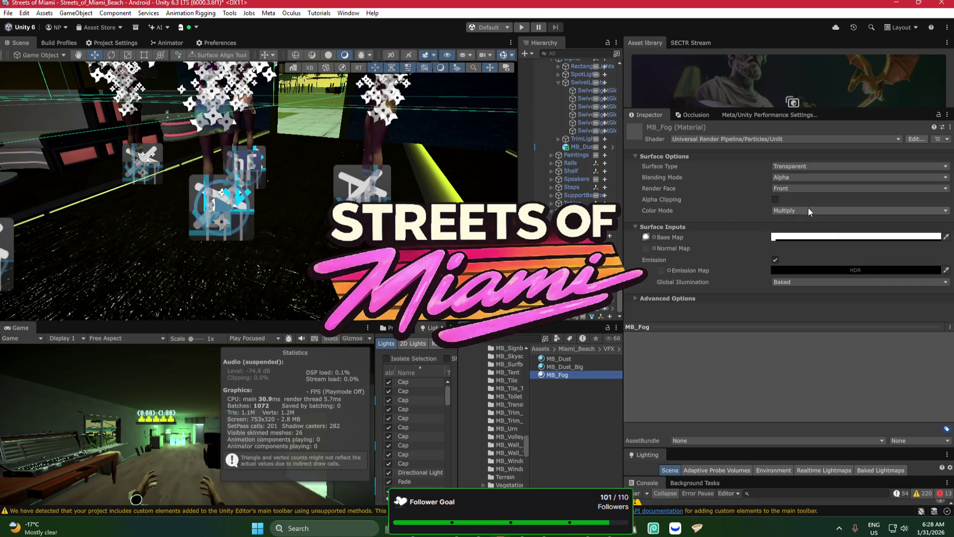
{"action": "left_click", "coordinate": [775, 200]}
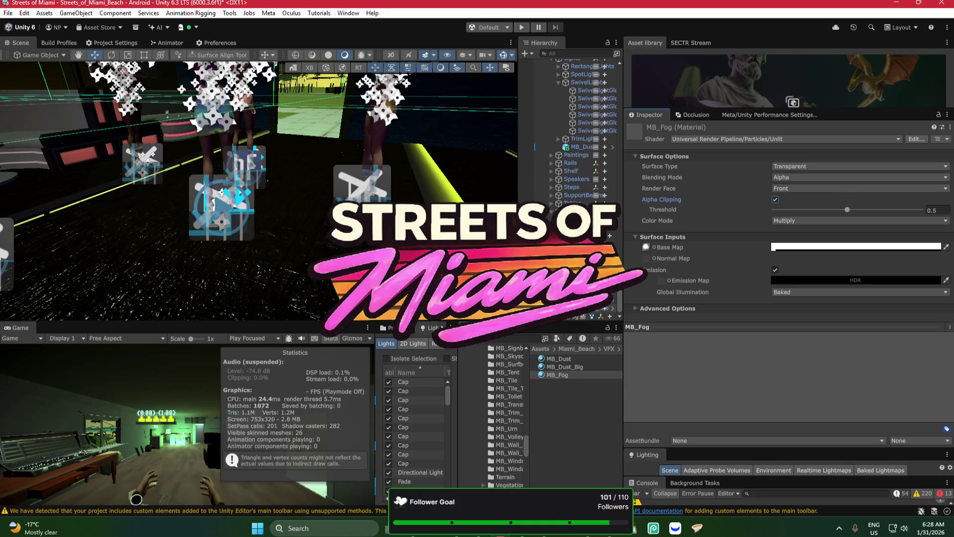
{"action": "left_click", "coordinate": [565, 317]}
{"action": "mouse_move", "coordinate": [297, 235]}
{"action": "left_mouse_down"}
{"action": "mouse_move", "coordinate": [288, 130]}
{"action": "mouse_move", "coordinate": [367, 177]}
{"action": "left_mouse_up"}
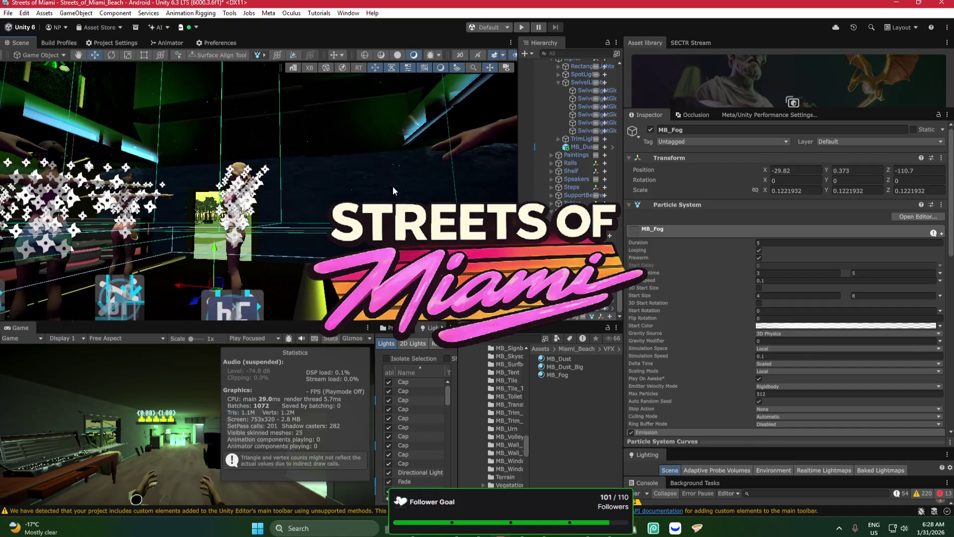
Step: Set the fog particles' minimum Start Lifetime to 1
{"action": "scroll", "coordinate": [834, 356], "scroll_direction": "down", "scroll_amount": 2}
{"action": "scroll", "coordinate": [834, 355], "scroll_direction": "down", "scroll_amount": 5}
{"action": "scroll", "coordinate": [834, 356], "scroll_direction": "up", "scroll_amount": 4}
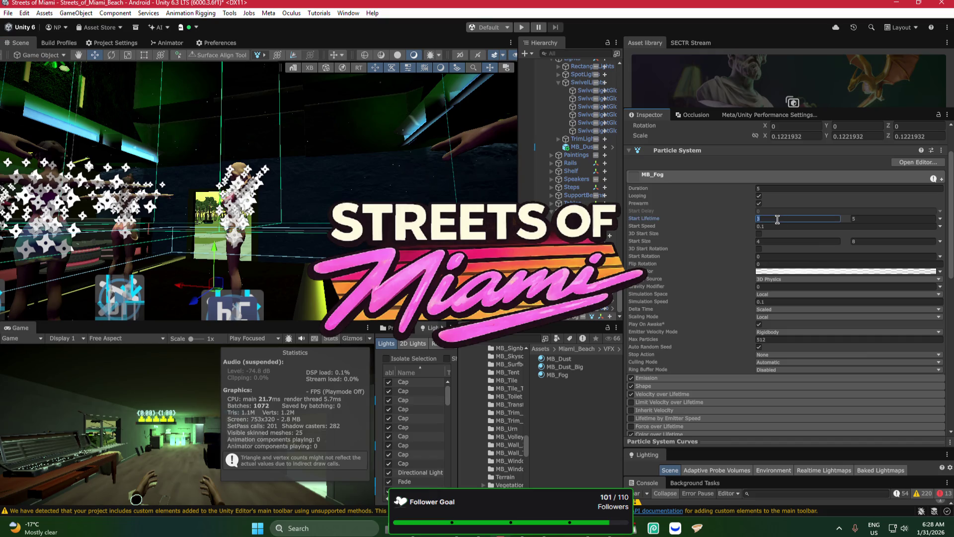
{"action": "type", "text": "1"}
{"action": "scroll", "coordinate": [848, 336], "scroll_direction": "down", "scroll_amount": 10}
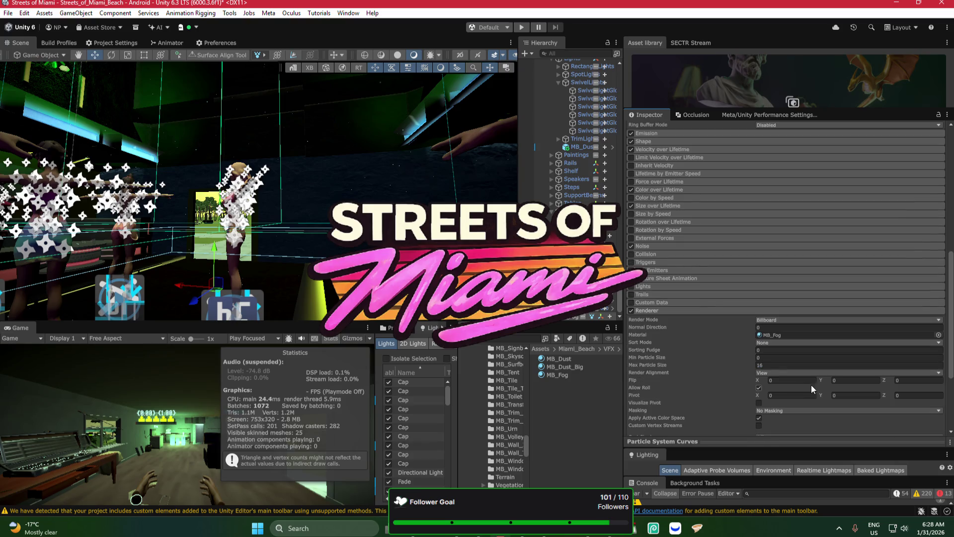
Step: Reassign MB_Fog as the particle renderer's material
{"action": "left_click", "coordinate": [939, 334]}
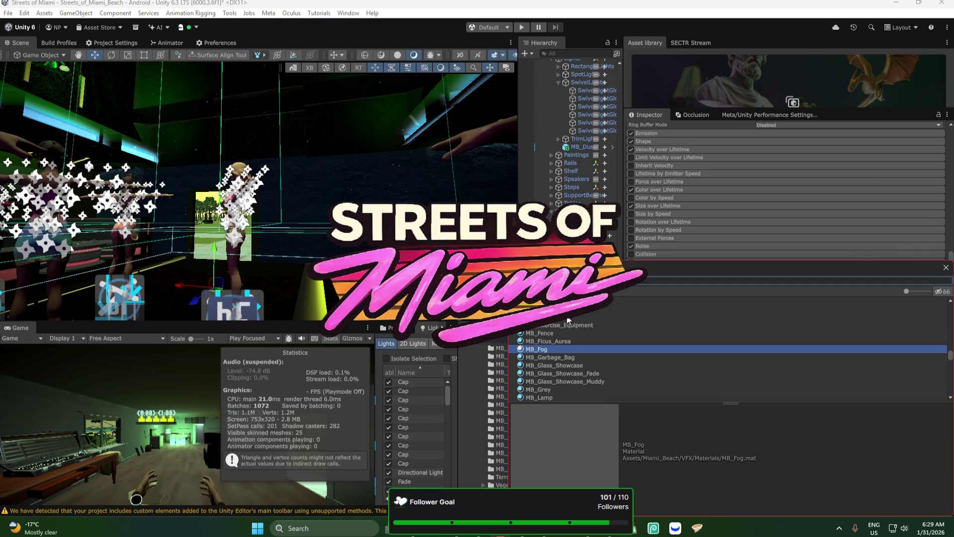
{"action": "left_click", "coordinate": [564, 349]}
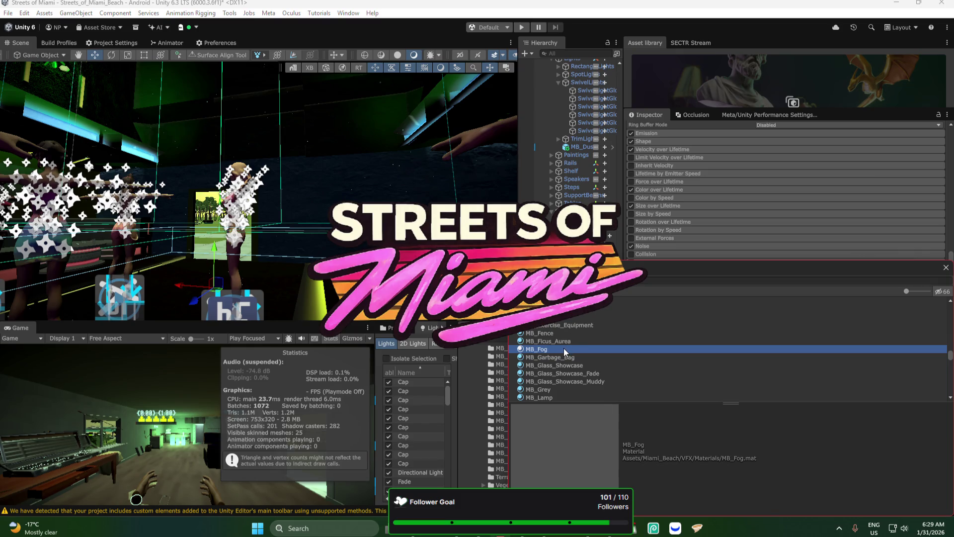
{"action": "double_click", "coordinate": [563, 349]}
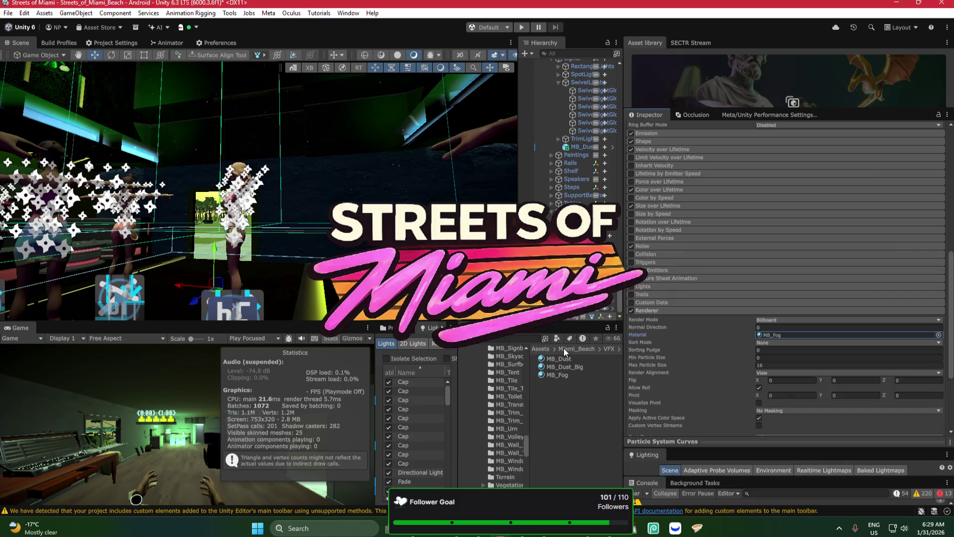
Step: Raise the MB_Fog material's Base Map alpha from 7 to 255 (opaque white FFFFFF), then frame MB_Fog
{"action": "left_click", "coordinate": [589, 375]}
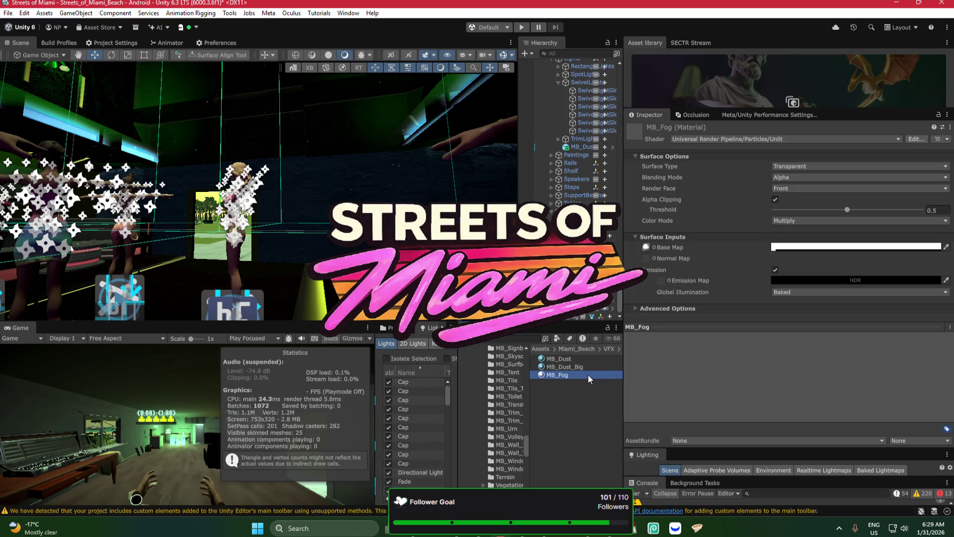
{"action": "mouse_move", "coordinate": [259, 189]}
{"action": "left_mouse_down"}
{"action": "mouse_move", "coordinate": [338, 169]}
{"action": "mouse_move", "coordinate": [710, 269]}
{"action": "left_mouse_up"}
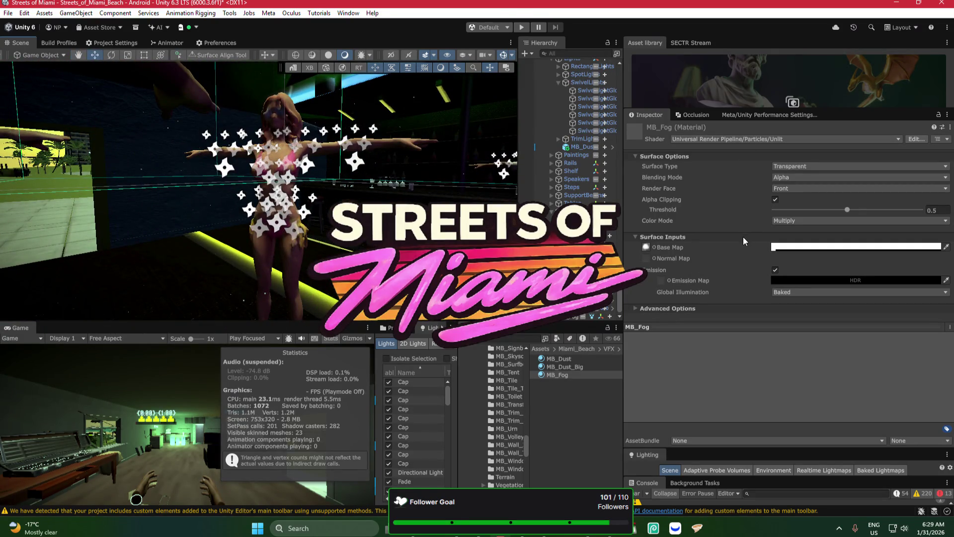
{"action": "left_click", "coordinate": [855, 246]}
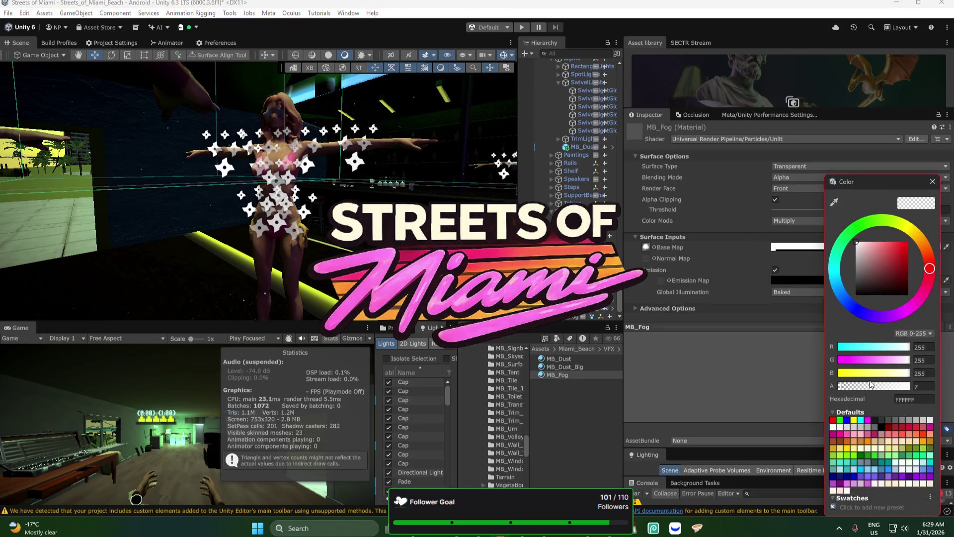
{"action": "mouse_move", "coordinate": [886, 385]}
{"action": "left_mouse_down"}
{"action": "mouse_move", "coordinate": [863, 388]}
{"action": "mouse_move", "coordinate": [908, 392]}
{"action": "left_mouse_up"}
{"action": "left_click", "coordinate": [562, 321]}
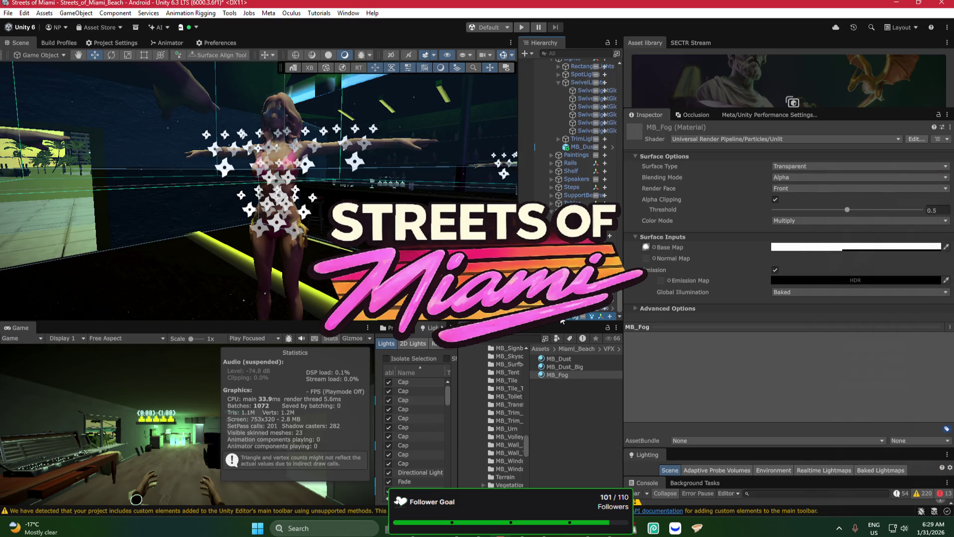
{"action": "left_click", "coordinate": [566, 317]}
{"action": "key", "text": "f"}
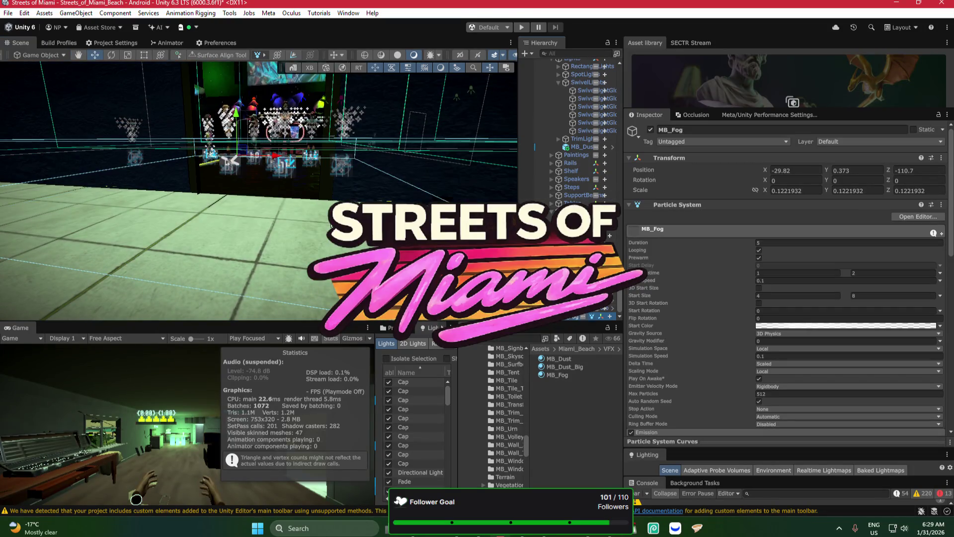
Step: Move the MB_Fog emitter up to Y 1.5 and along Z to -109.37
{"action": "scroll", "coordinate": [317, 187], "scroll_direction": "down", "scroll_amount": 5}
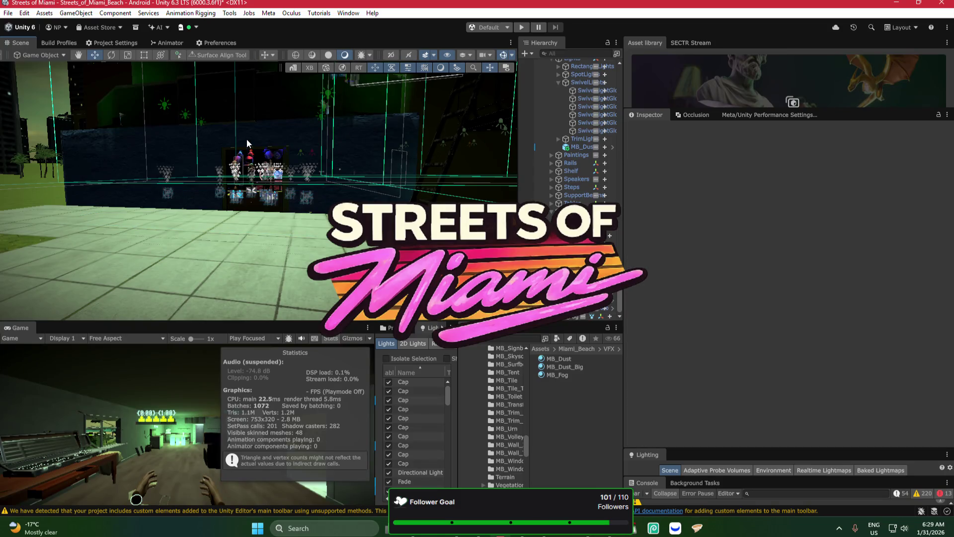
{"action": "mouse_move", "coordinate": [241, 150]}
{"action": "left_mouse_down"}
{"action": "mouse_move", "coordinate": [231, 135]}
{"action": "mouse_move", "coordinate": [238, 185]}
{"action": "left_mouse_up"}
{"action": "left_click_drag", "start_coordinate": [292, 173], "coordinate": [346, 173]}
Step: Scale the fog volume to X 0.0865 and Y 0.2449, keeping its original depth
{"action": "scroll", "coordinate": [346, 173], "scroll_direction": "down", "scroll_amount": 5}
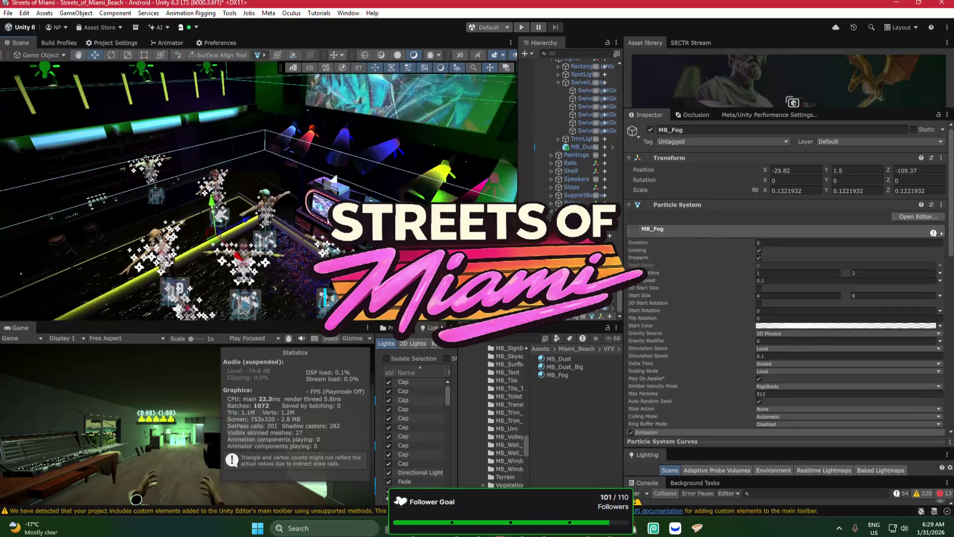
{"action": "left_click_drag", "start_coordinate": [247, 219], "coordinate": [237, 223]}
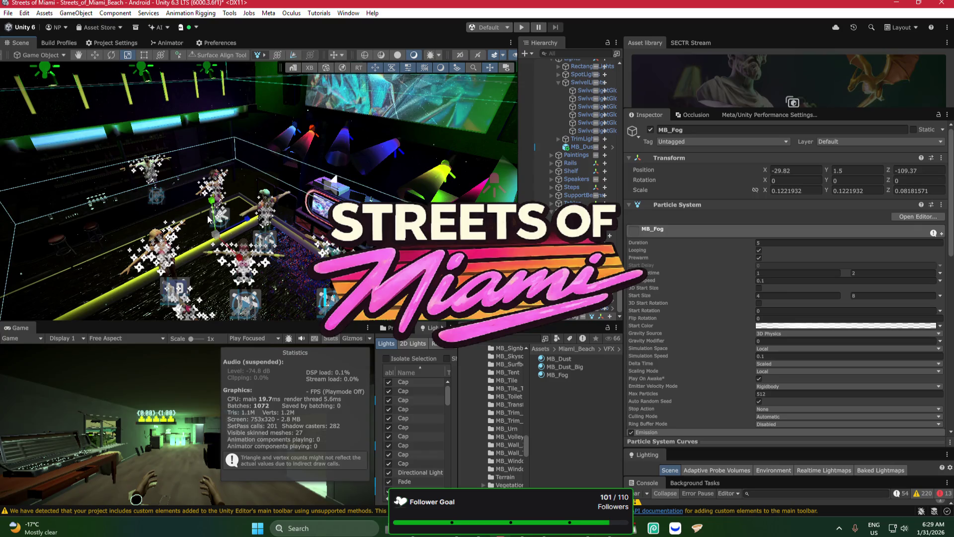
{"action": "key", "text": "ctrl+z"}
{"action": "mouse_move", "coordinate": [240, 259]}
{"action": "left_mouse_down"}
{"action": "mouse_move", "coordinate": [236, 231]}
{"action": "mouse_move", "coordinate": [272, 225]}
{"action": "left_mouse_up"}
{"action": "left_click_drag", "start_coordinate": [303, 196], "coordinate": [301, 191]}
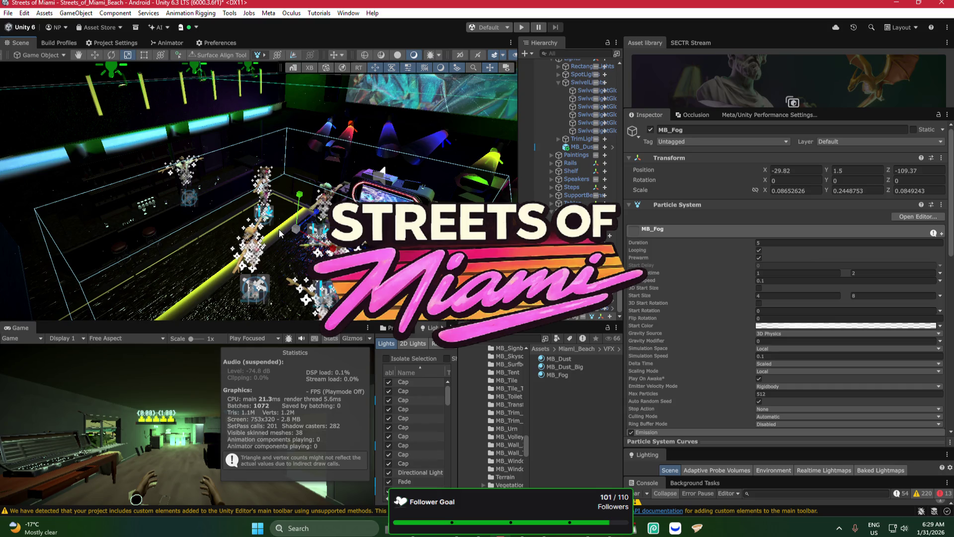
{"action": "left_click_drag", "start_coordinate": [281, 234], "coordinate": [483, 148]}
{"action": "left_click", "coordinate": [798, 325]}
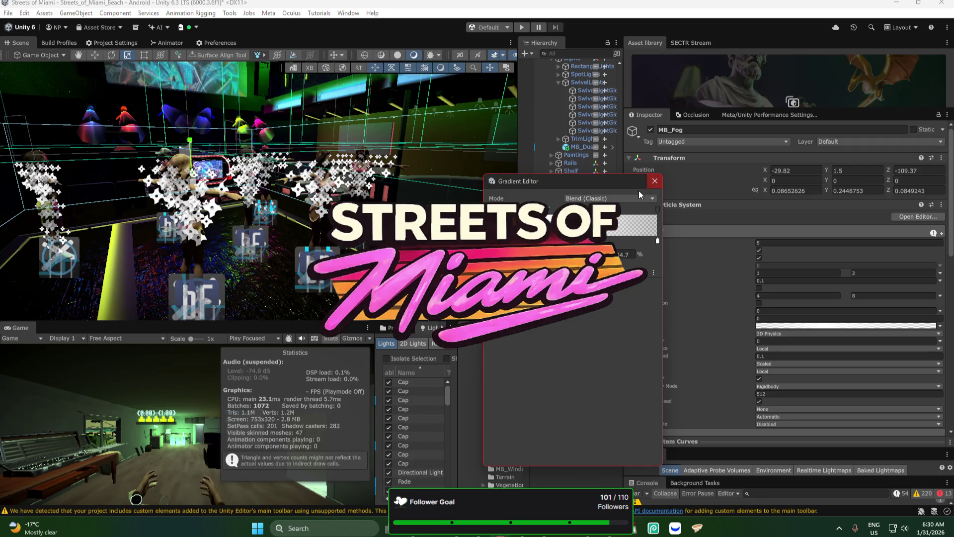
Step: Leave the start colour gradient unchanged; set Start Lifetime to 4–6 and Start Size to 1–3
{"action": "left_click", "coordinate": [655, 182]}
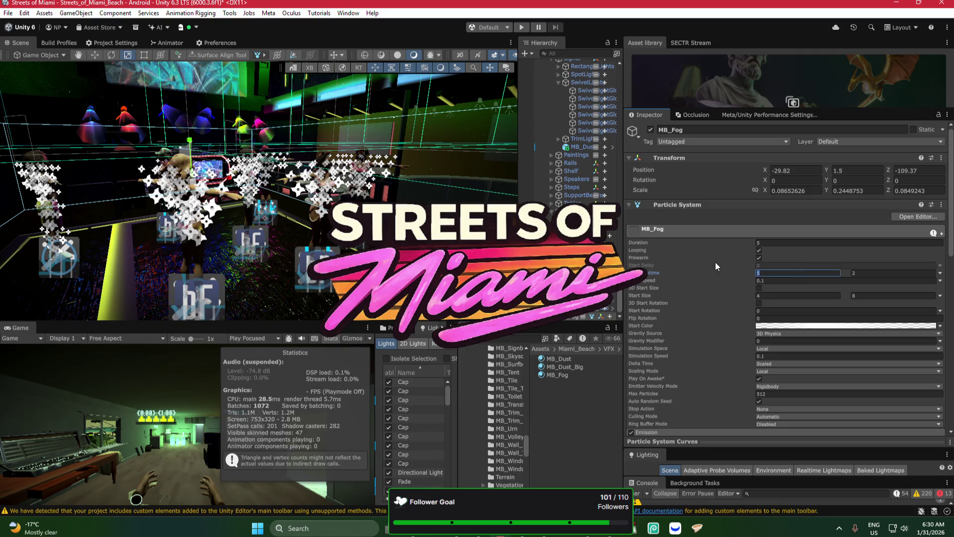
{"action": "left_click", "coordinate": [796, 272]}
{"action": "type", "text": "46"}
{"action": "left_click", "coordinate": [783, 296]}
{"action": "type", "text": "1"}
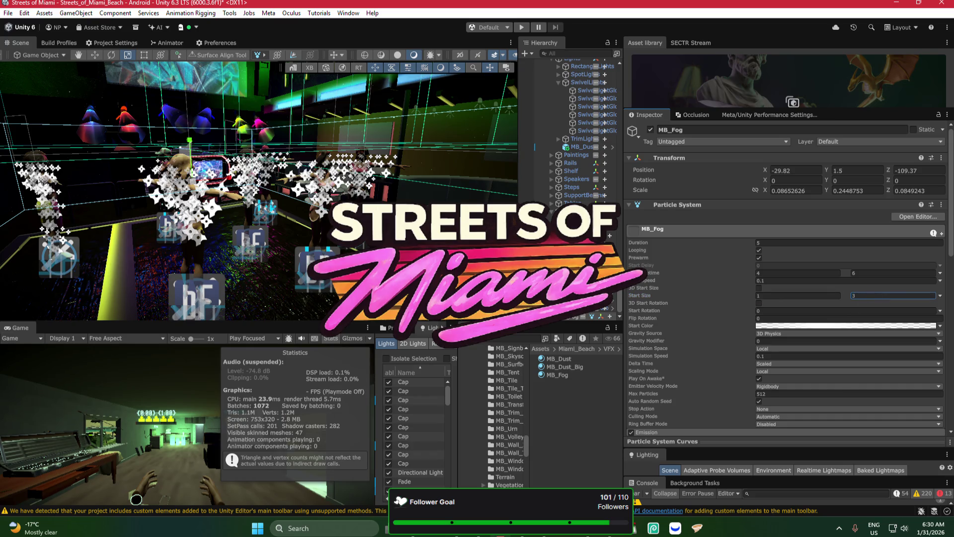
{"action": "key", "text": "Return"}
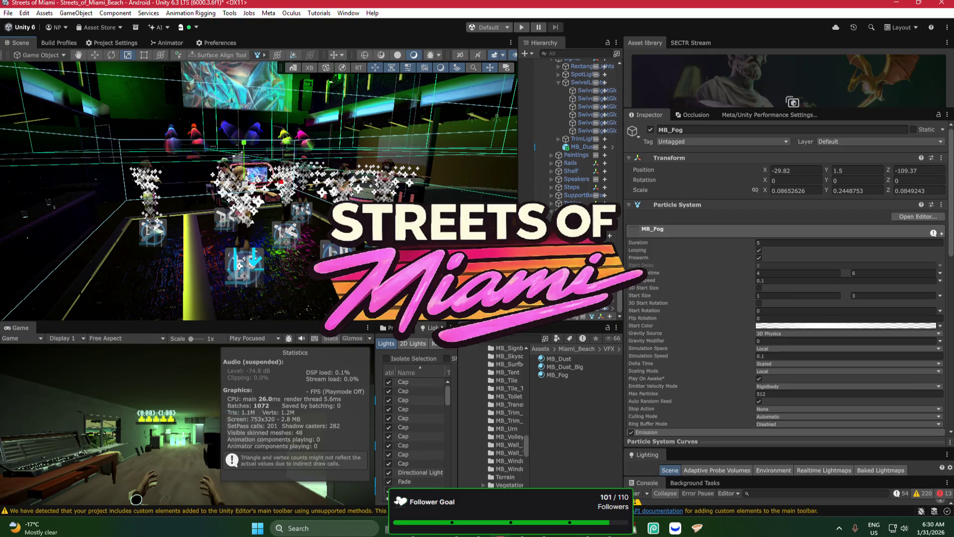
{"action": "key", "text": "f"}
{"action": "mouse_move", "coordinate": [278, 209]}
{"action": "left_mouse_down"}
{"action": "mouse_move", "coordinate": [297, 210]}
{"action": "mouse_move", "coordinate": [446, 121]}
{"action": "mouse_move", "coordinate": [651, 80]}
{"action": "left_mouse_up"}
Step: Swap the fog renderer material, trying MB_Dust before settling on MB_Dust_Big
{"action": "scroll", "coordinate": [807, 354], "scroll_direction": "down", "scroll_amount": 10}
{"action": "scroll", "coordinate": [806, 353], "scroll_direction": "up", "scroll_amount": 3}
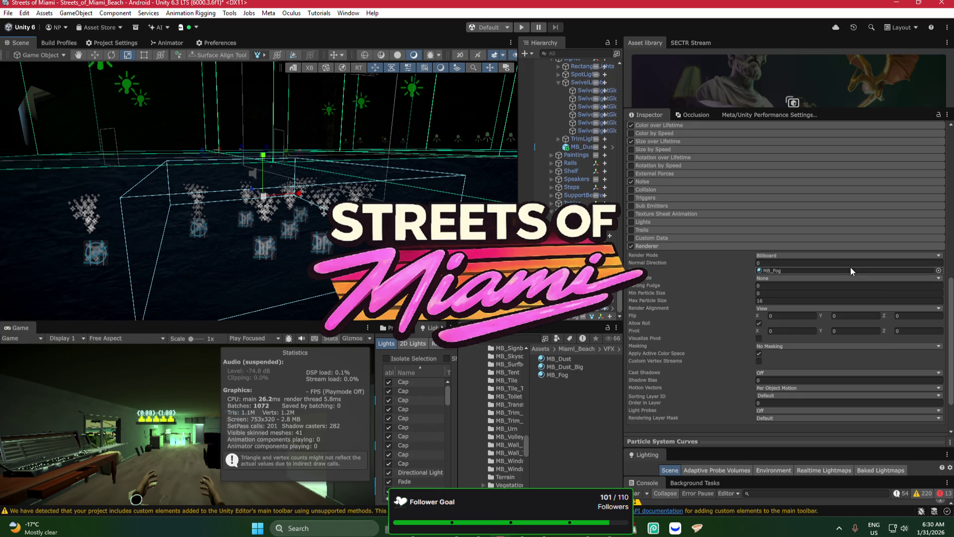
{"action": "left_click", "coordinate": [939, 271]}
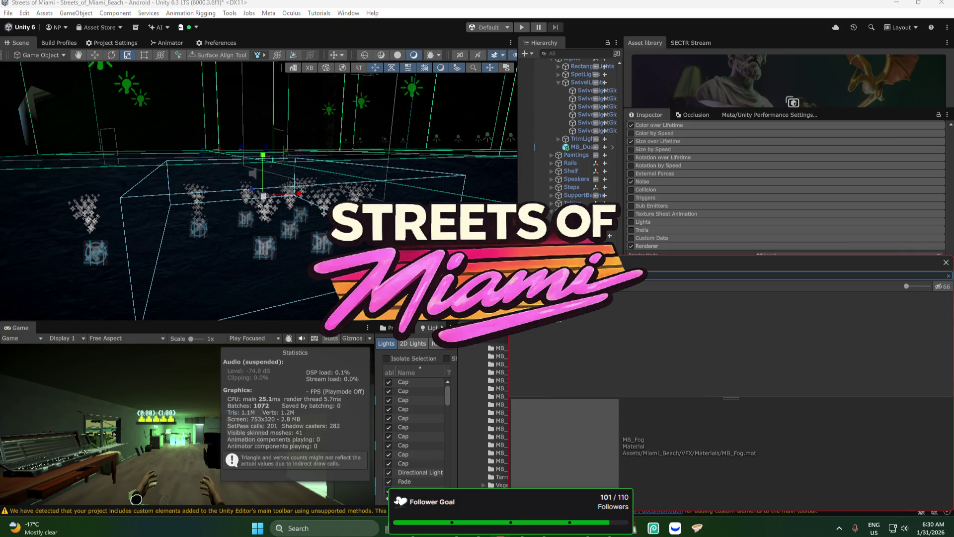
{"action": "left_click", "coordinate": [775, 303]}
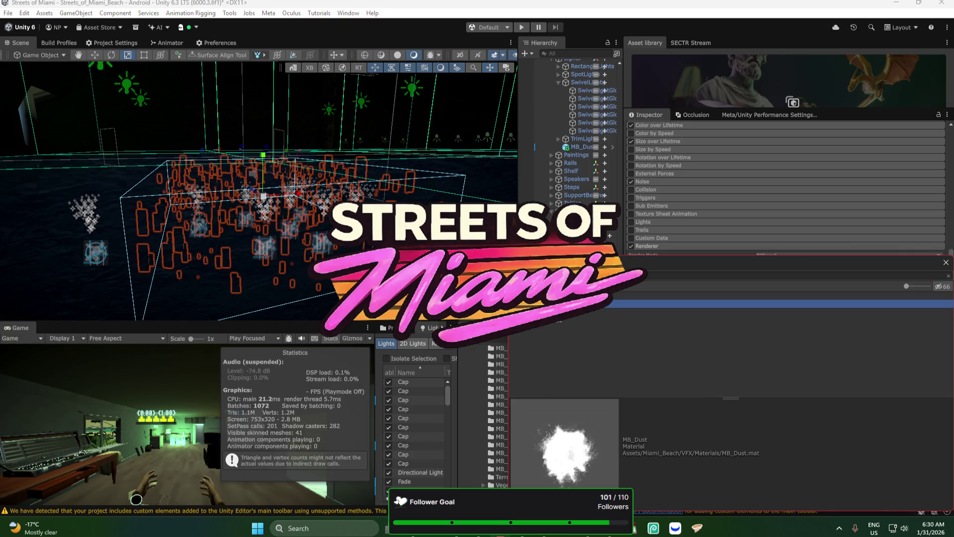
{"action": "key", "text": "Return"}
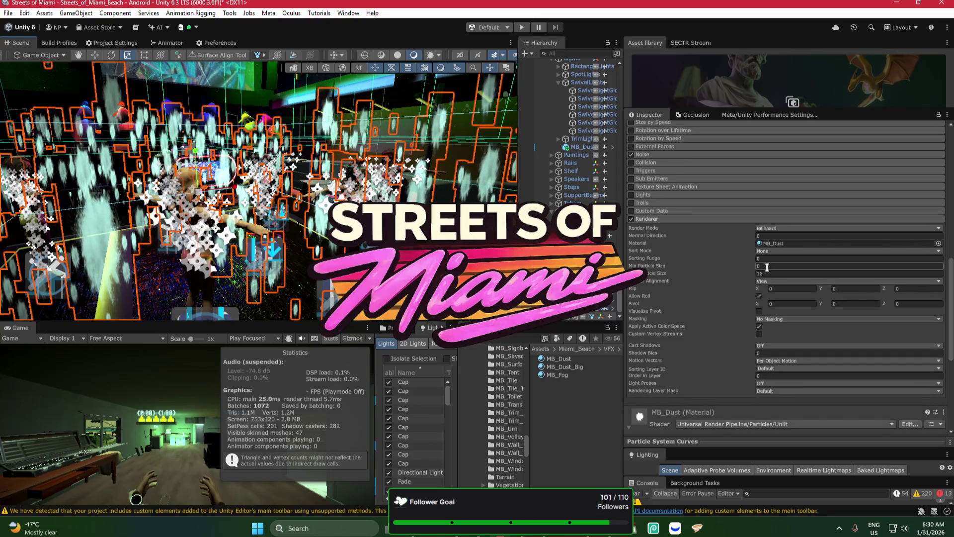
{"action": "scroll", "coordinate": [767, 268], "scroll_direction": "up", "scroll_amount": 2}
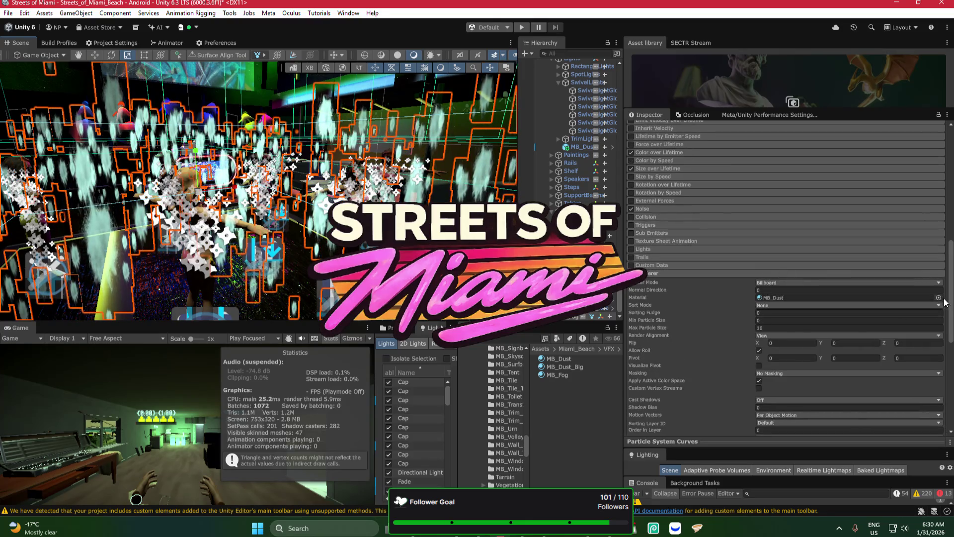
{"action": "left_click", "coordinate": [938, 297]}
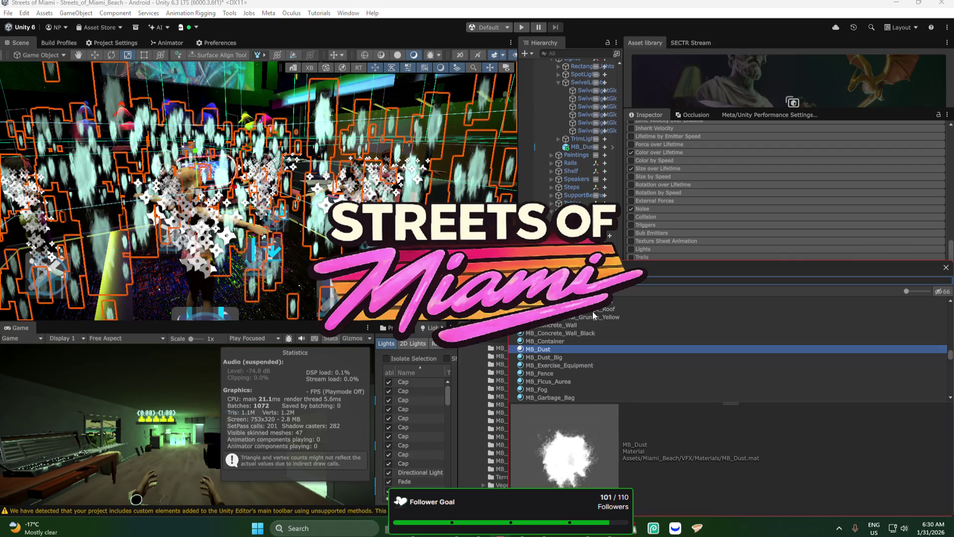
{"action": "left_click", "coordinate": [586, 358]}
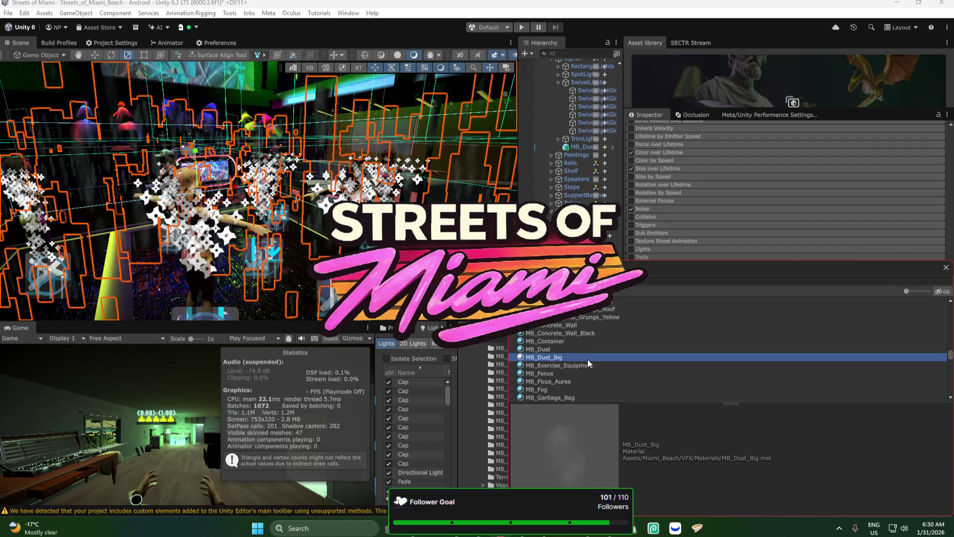
{"action": "double_click", "coordinate": [588, 359]}
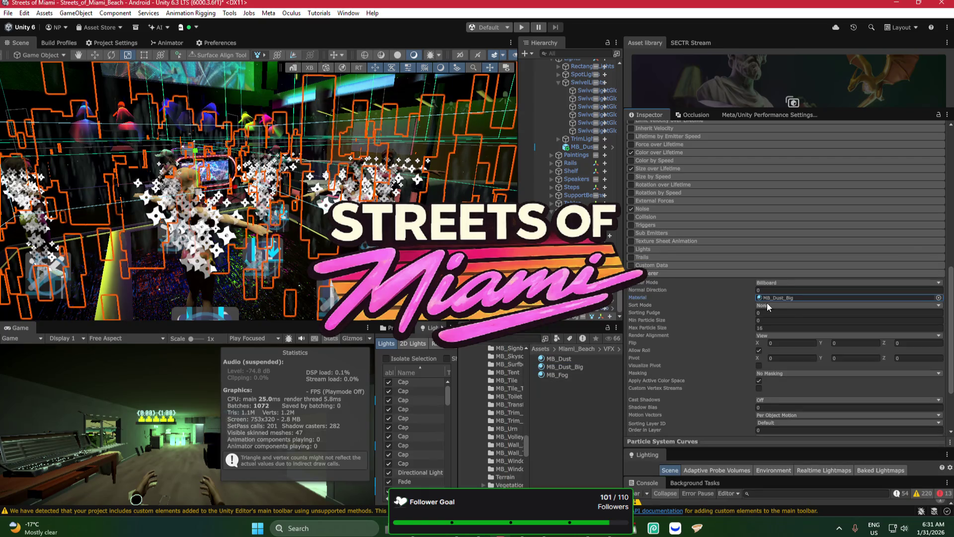
{"action": "mouse_move", "coordinate": [259, 199]}
{"action": "left_mouse_down"}
{"action": "mouse_move", "coordinate": [229, 191]}
{"action": "mouse_move", "coordinate": [339, 194]}
{"action": "mouse_move", "coordinate": [259, 199]}
{"action": "left_mouse_up"}
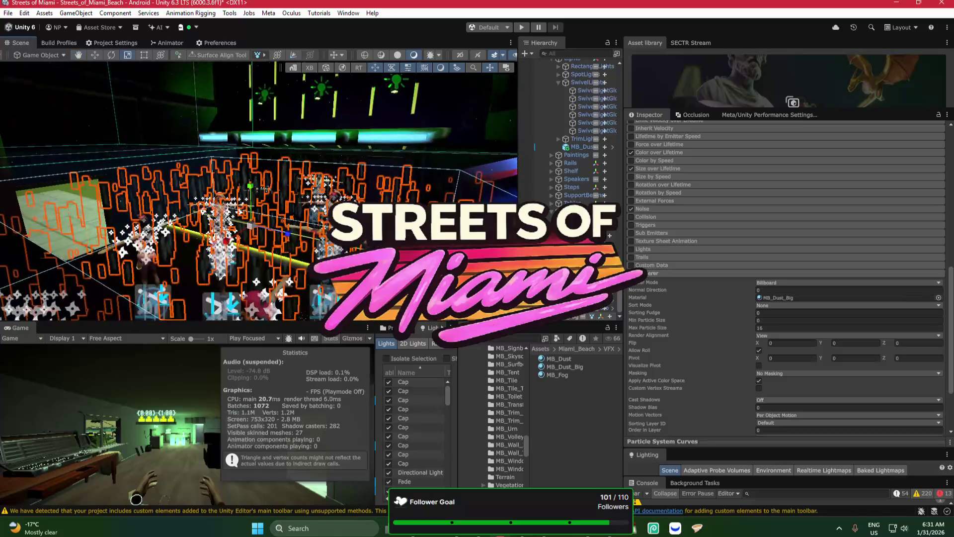
Step: Scale MB_Fog up to nearly double its size with the scale gizmo
{"action": "scroll", "coordinate": [655, 242], "scroll_direction": "up", "scroll_amount": 3}
{"action": "scroll", "coordinate": [655, 242], "scroll_direction": "up", "scroll_amount": 3}
{"action": "scroll", "coordinate": [690, 212], "scroll_direction": "up", "scroll_amount": 5}
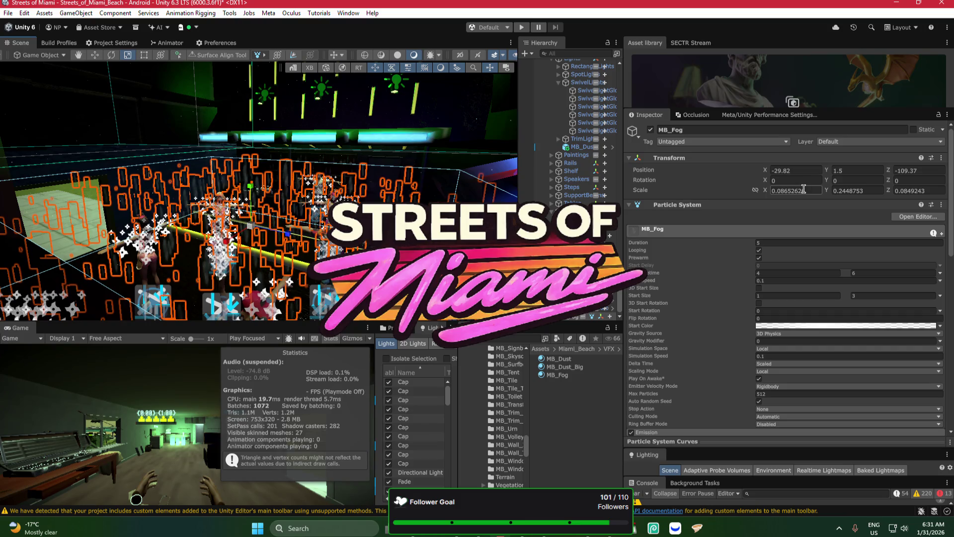
{"action": "left_click_drag", "start_coordinate": [269, 217], "coordinate": [290, 213]}
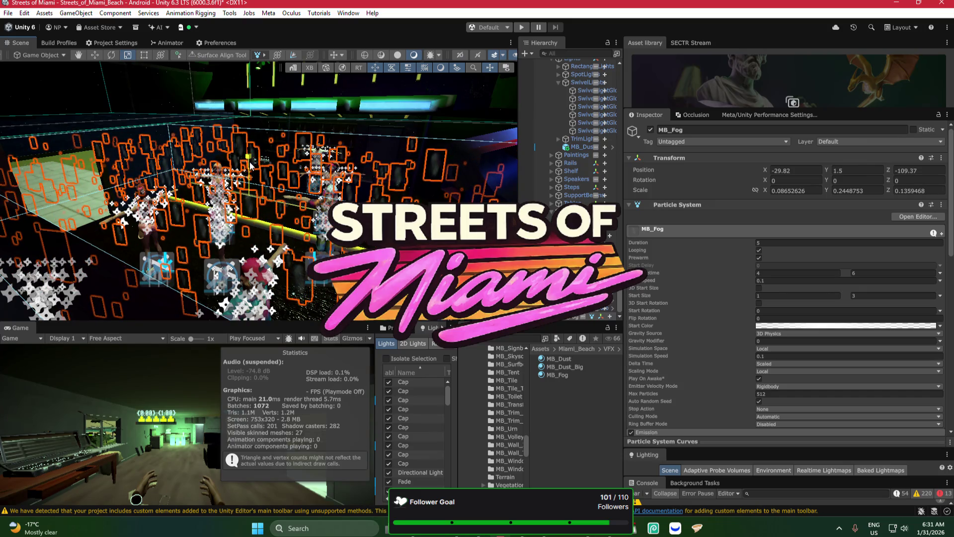
{"action": "mouse_move", "coordinate": [252, 199]}
{"action": "left_mouse_down"}
{"action": "mouse_move", "coordinate": [300, 183]}
{"action": "mouse_move", "coordinate": [291, 193]}
{"action": "left_mouse_up"}
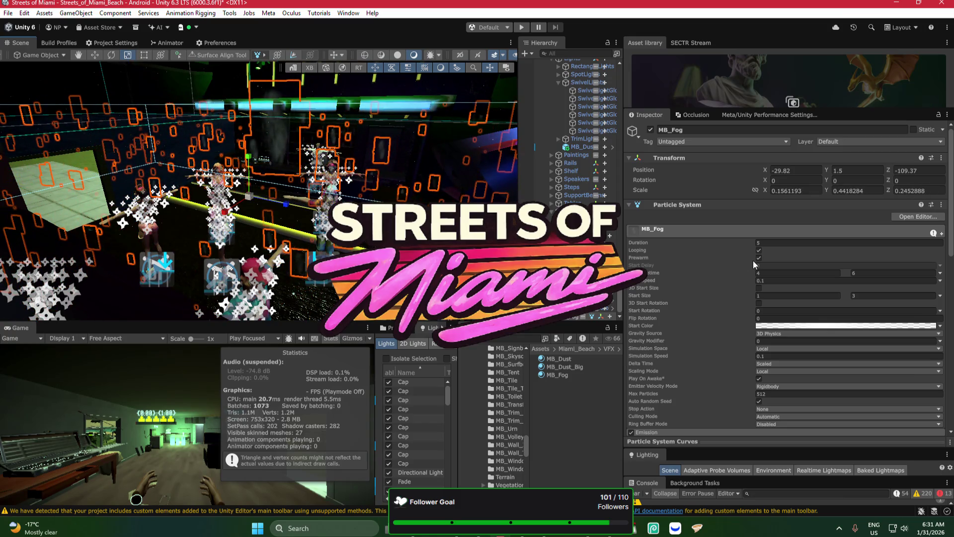
{"action": "scroll", "coordinate": [753, 261], "scroll_direction": "down", "scroll_amount": 5}
Step: Set the Shape module's box scale to X 102.1, Y 26.1, Z -62.59
{"action": "left_click", "coordinate": [667, 277]}
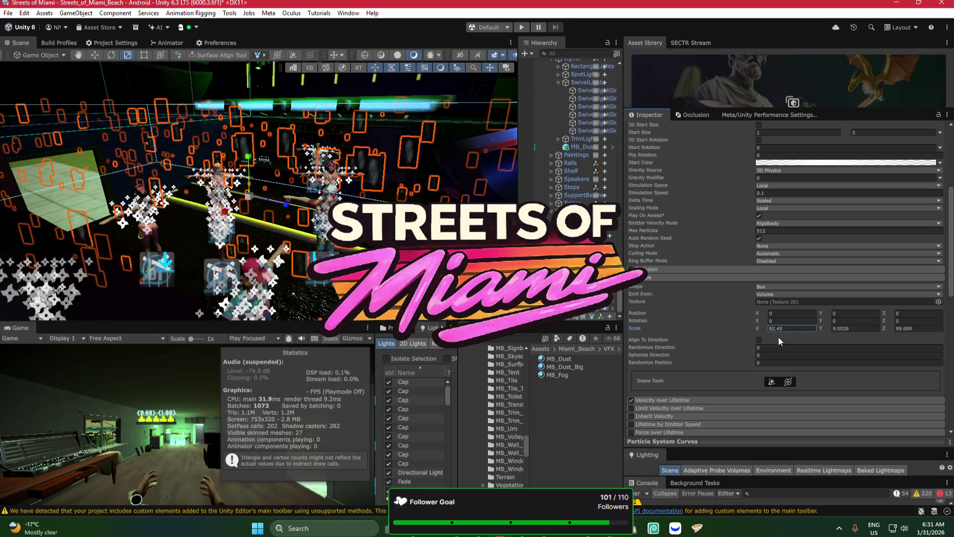
{"action": "type", "text": "74.89"}
{"action": "type", "text": "102.1"}
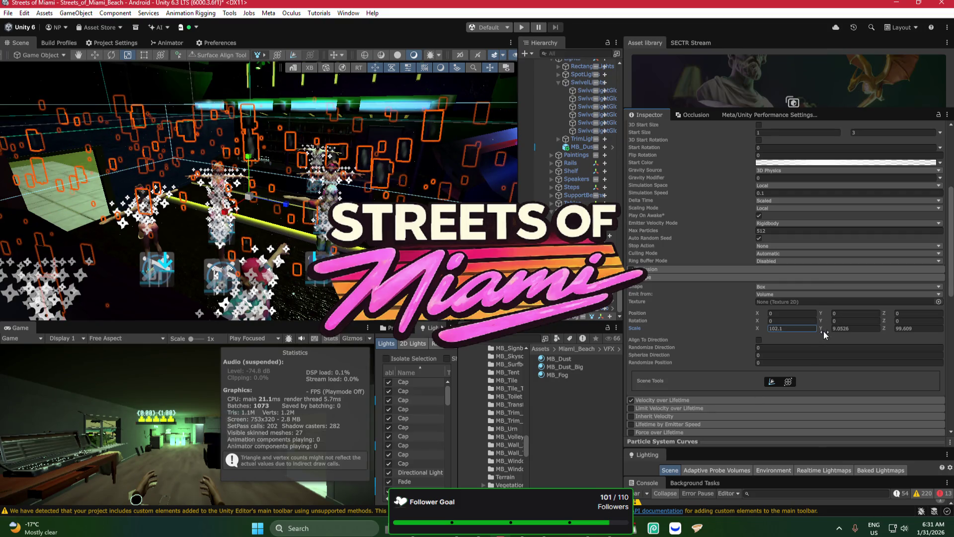
{"action": "key", "text": "Tab"}
{"action": "type", "text": "9.5"}
{"action": "type", "text": "26.1"}
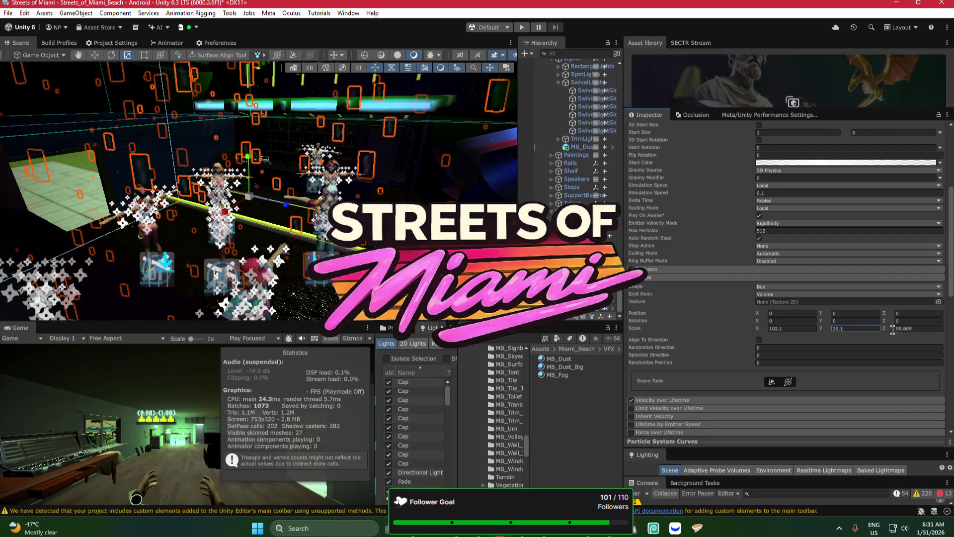
{"action": "key", "text": "Tab"}
{"action": "type", "text": "120.75"}
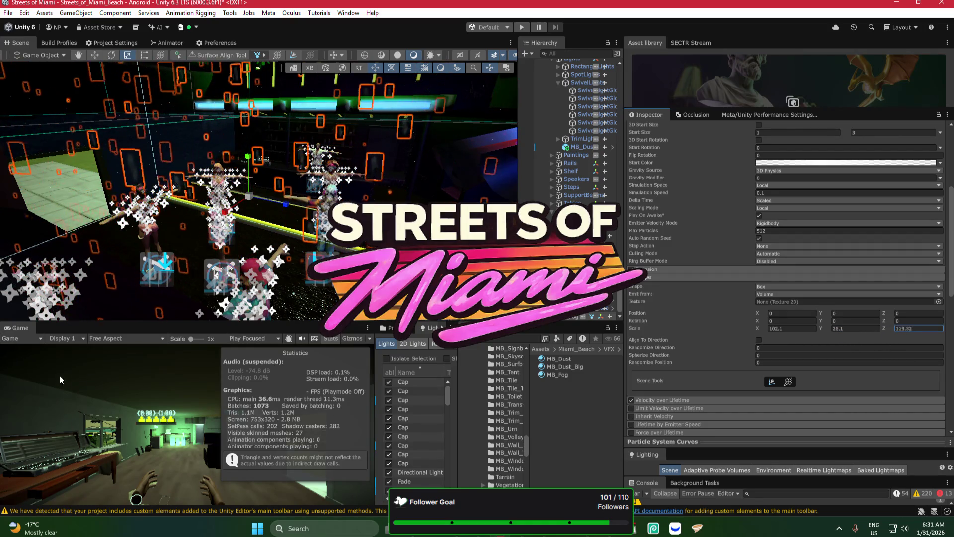
{"action": "type", "text": "-62.59"}
{"action": "left_click_drag", "start_coordinate": [270, 224], "coordinate": [233, 211]}
{"action": "mouse_move", "coordinate": [563, 202]}
{"action": "left_mouse_down"}
{"action": "mouse_move", "coordinate": [712, 285]}
{"action": "mouse_move", "coordinate": [724, 280]}
{"action": "mouse_move", "coordinate": [382, 181]}
{"action": "left_mouse_up"}
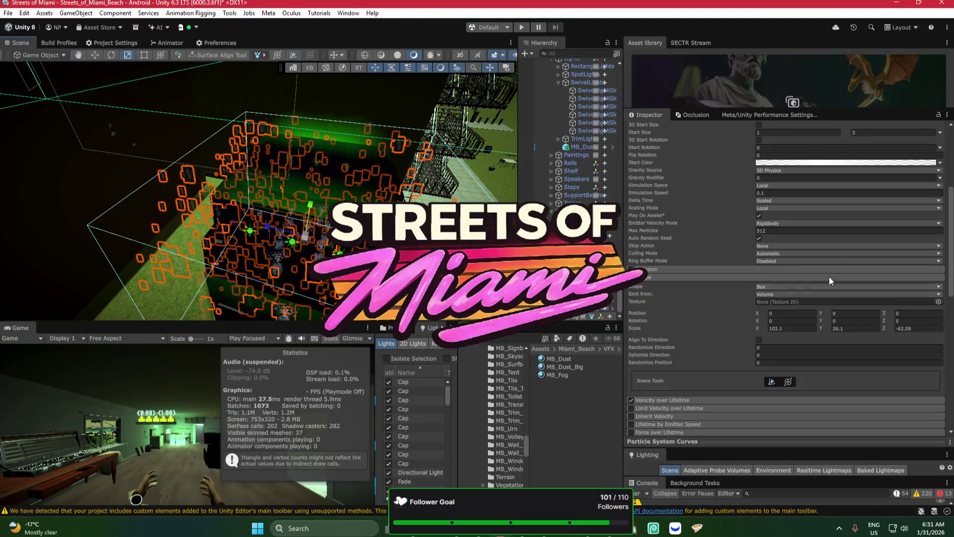
Step: Set the fog's Start Lifetime to 2–6 and Start Size to 0.5–8
{"action": "scroll", "coordinate": [824, 222], "scroll_direction": "up", "scroll_amount": 3}
{"action": "left_click", "coordinate": [873, 164]}
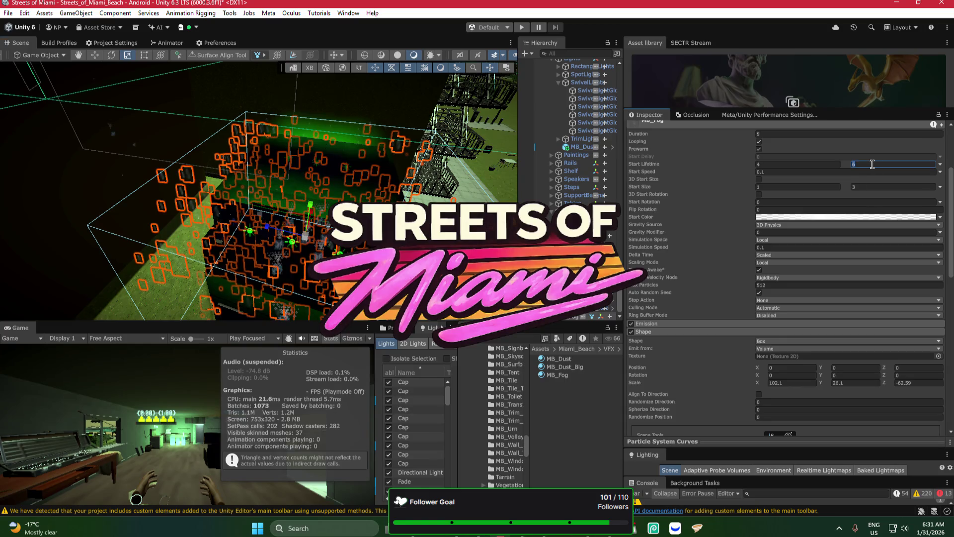
{"action": "left_click", "coordinate": [871, 186]}
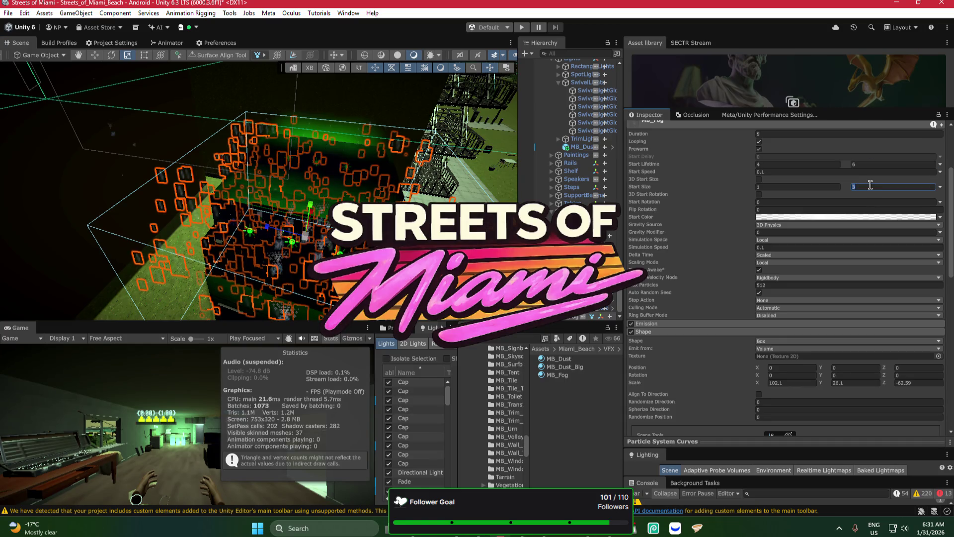
{"action": "type", "text": "7"}
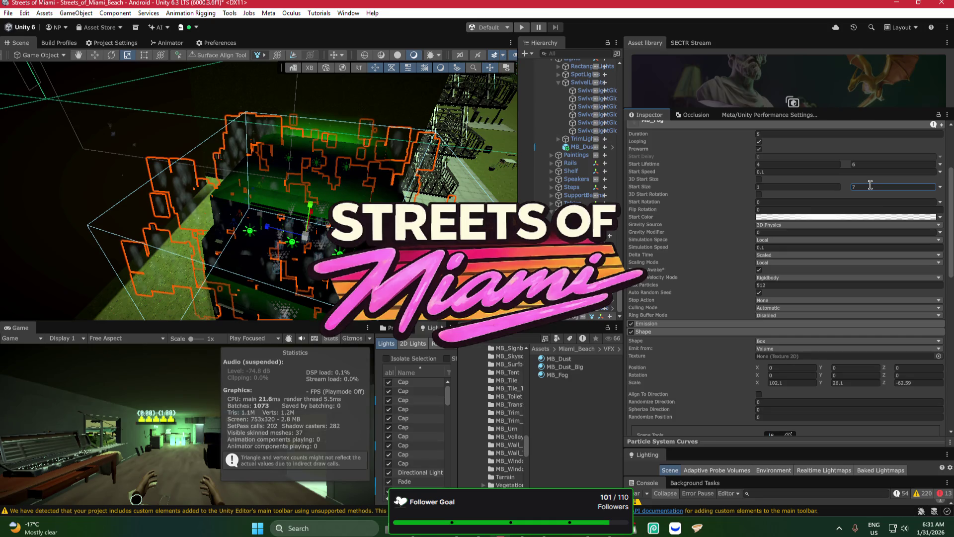
{"action": "mouse_move", "coordinate": [337, 173]}
{"action": "left_mouse_down"}
{"action": "mouse_move", "coordinate": [354, 123]}
{"action": "mouse_move", "coordinate": [354, 147]}
{"action": "left_mouse_up"}
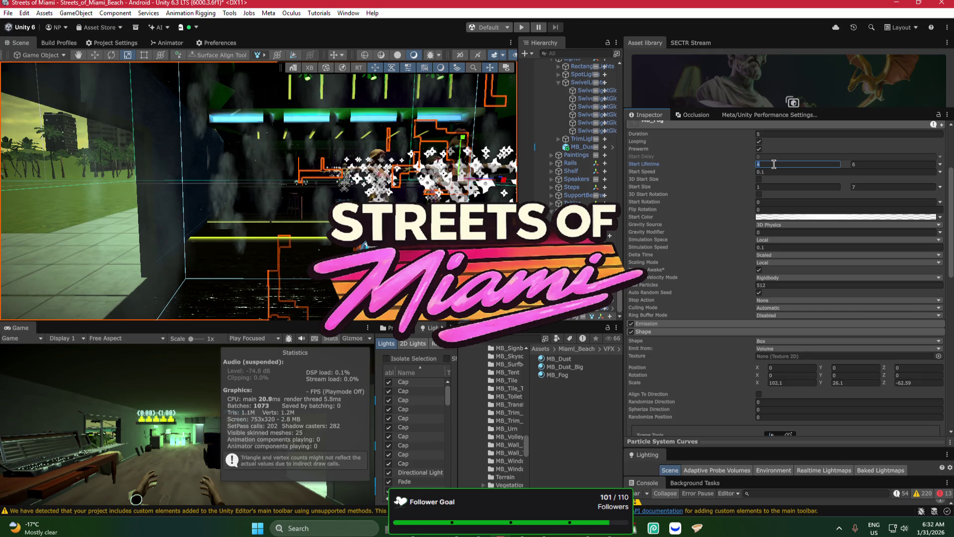
{"action": "type", "text": "2"}
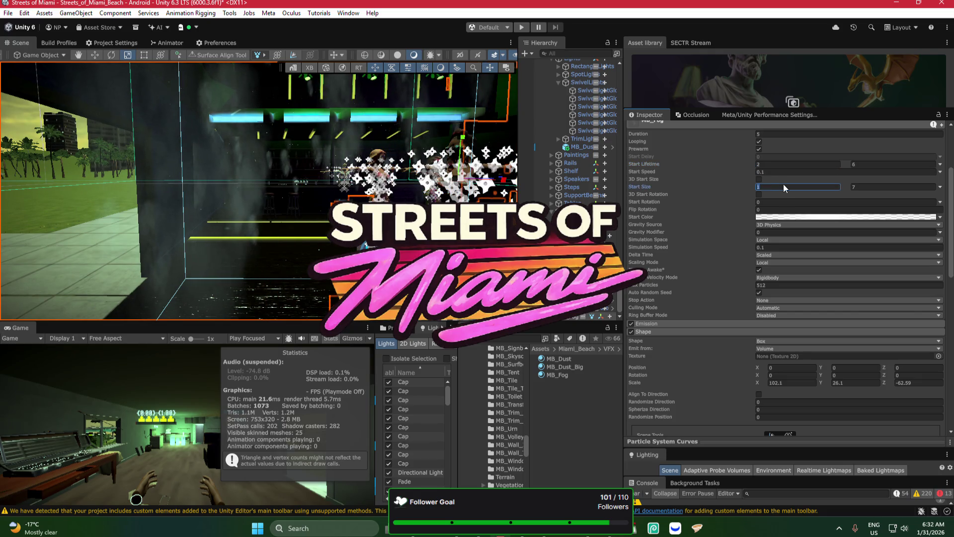
{"action": "type", "text": "0.5"}
{"action": "left_click", "coordinate": [866, 184]}
{"action": "left_click_drag", "start_coordinate": [437, 175], "coordinate": [332, 152]}
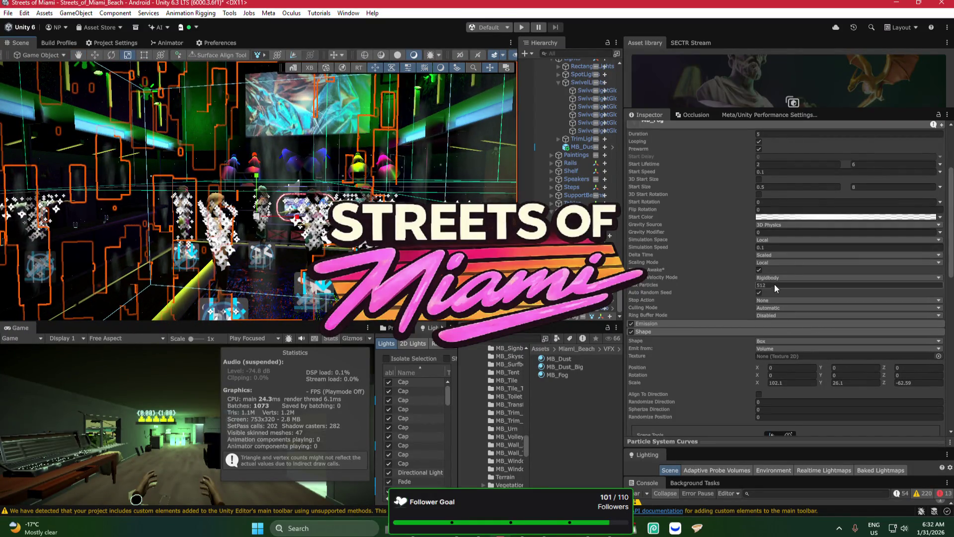
Step: Raise Max Particles from 512 to 1024
{"action": "left_click", "coordinate": [774, 282]}
{"action": "type", "text": "102"}
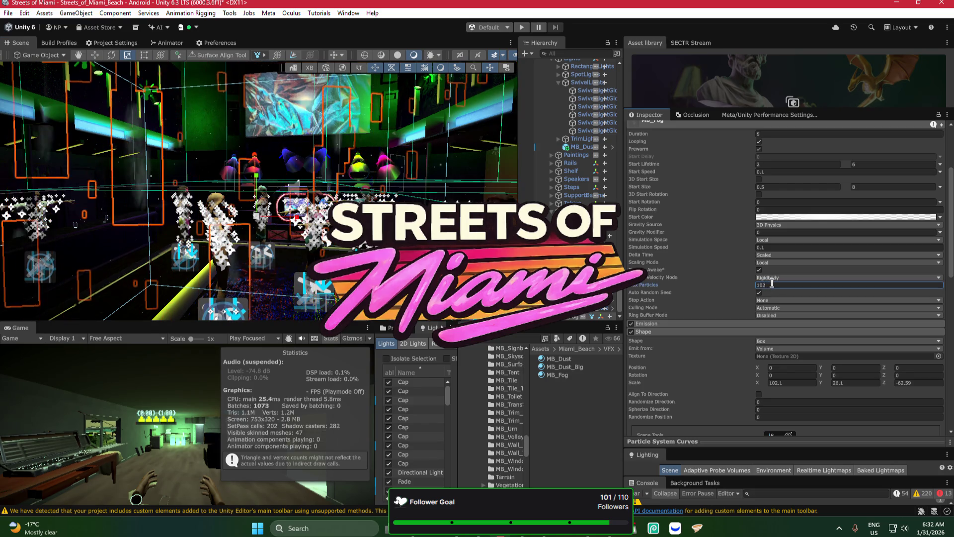
{"action": "type", "text": "4"}
{"action": "left_click_drag", "start_coordinate": [298, 199], "coordinate": [264, 192]}
{"action": "scroll", "coordinate": [306, 179], "scroll_direction": "down", "scroll_amount": 5}
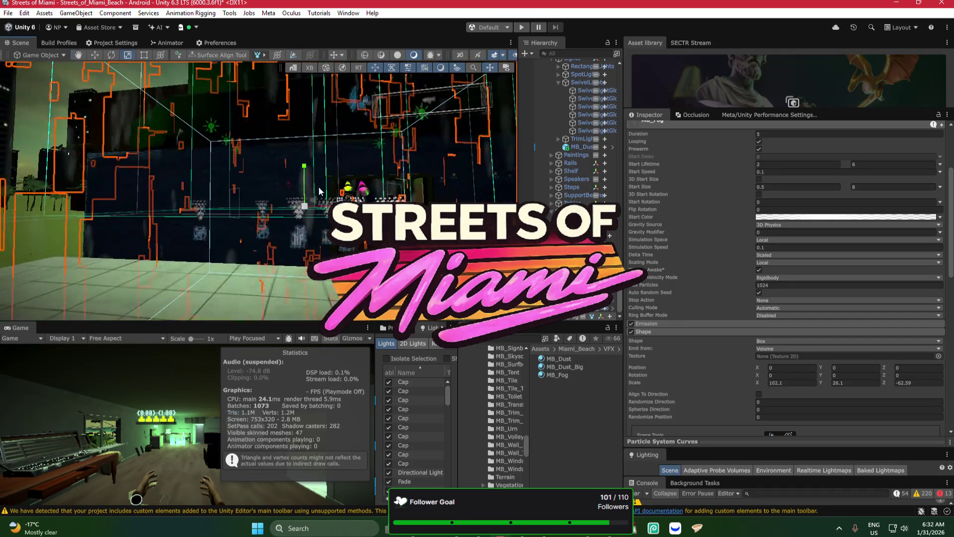
Step: Shrink the fog emission box to X 87.4 and Z -38.8, keeping Y 26.1
{"action": "mouse_move", "coordinate": [306, 179]}
{"action": "left_mouse_down"}
{"action": "mouse_move", "coordinate": [308, 224]}
{"action": "mouse_move", "coordinate": [455, 194]}
{"action": "mouse_move", "coordinate": [648, 214]}
{"action": "mouse_move", "coordinate": [753, 329]}
{"action": "left_mouse_up"}
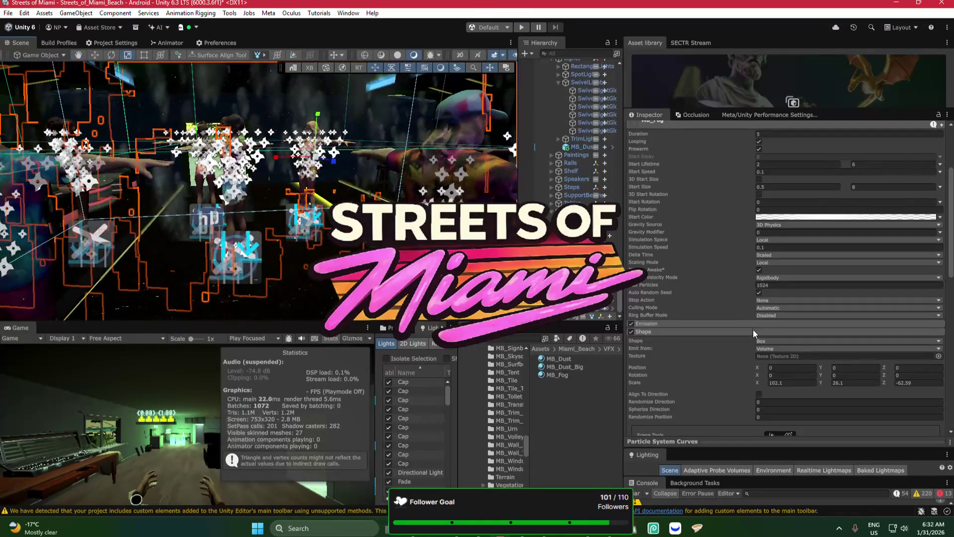
{"action": "left_click", "coordinate": [823, 383]}
{"action": "left_click_drag", "start_coordinate": [759, 383], "coordinate": [649, 377]}
{"action": "mouse_move", "coordinate": [258, 209]}
{"action": "left_mouse_down"}
{"action": "mouse_move", "coordinate": [208, 182]}
{"action": "mouse_move", "coordinate": [347, 151]}
{"action": "mouse_move", "coordinate": [447, 174]}
{"action": "left_mouse_up"}
{"action": "mouse_move", "coordinate": [885, 381]}
{"action": "left_mouse_down"}
{"action": "mouse_move", "coordinate": [876, 384]}
{"action": "mouse_move", "coordinate": [899, 383]}
{"action": "left_mouse_up"}
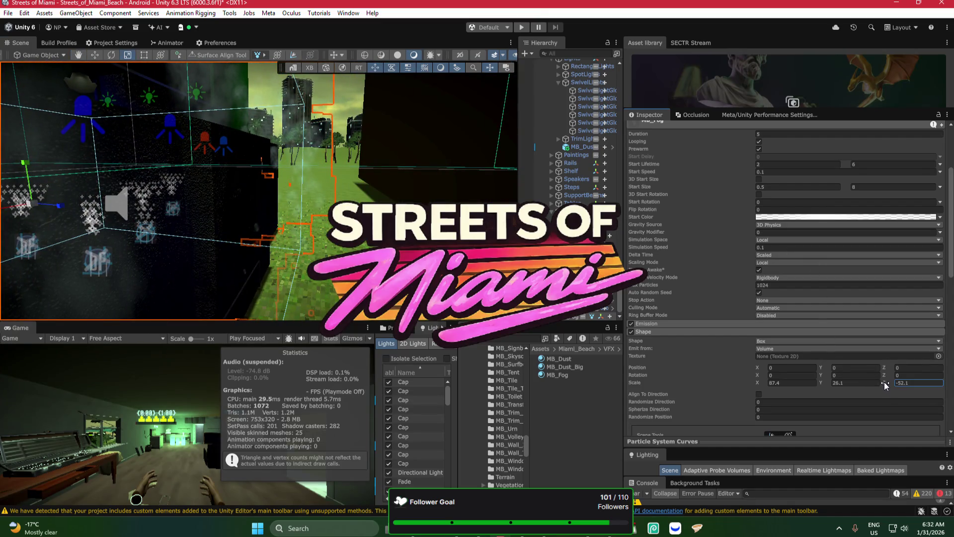
{"action": "left_click_drag", "start_coordinate": [885, 385], "coordinate": [911, 396]}
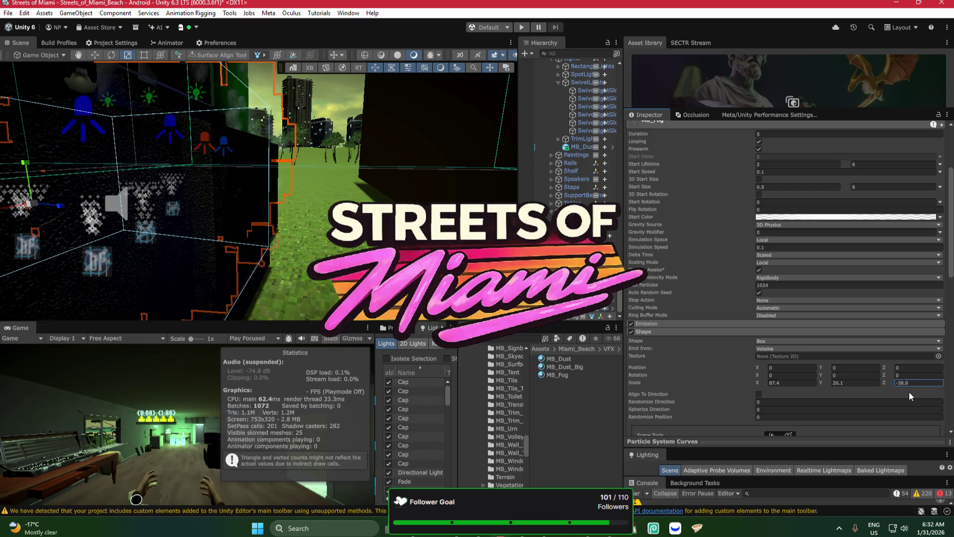
Step: Fly around the club past the keyboard desk and dancers to inspect the fog
{"action": "right_click", "coordinate": [255, 225]}
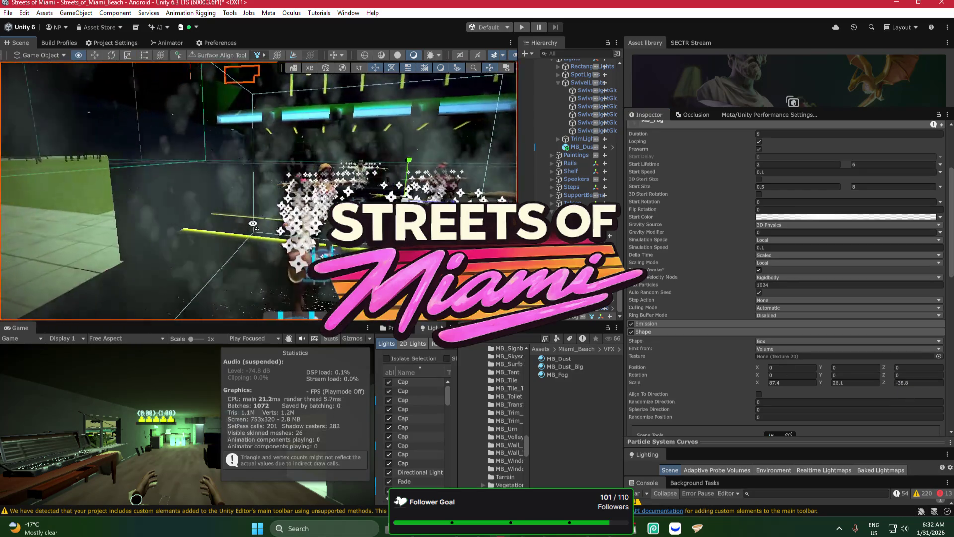
{"action": "key", "text": "s"}
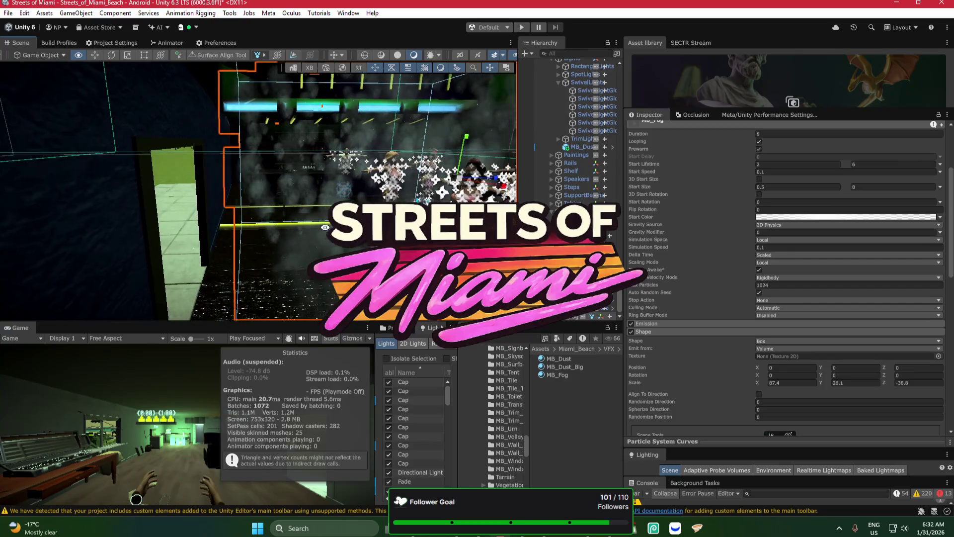
{"action": "right_click", "coordinate": [323, 191]}
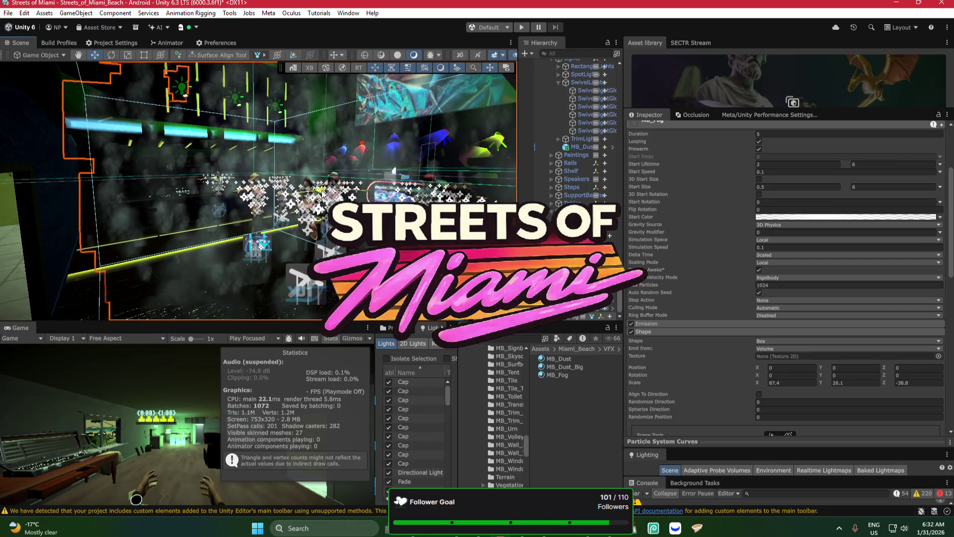
{"action": "key", "text": "w"}
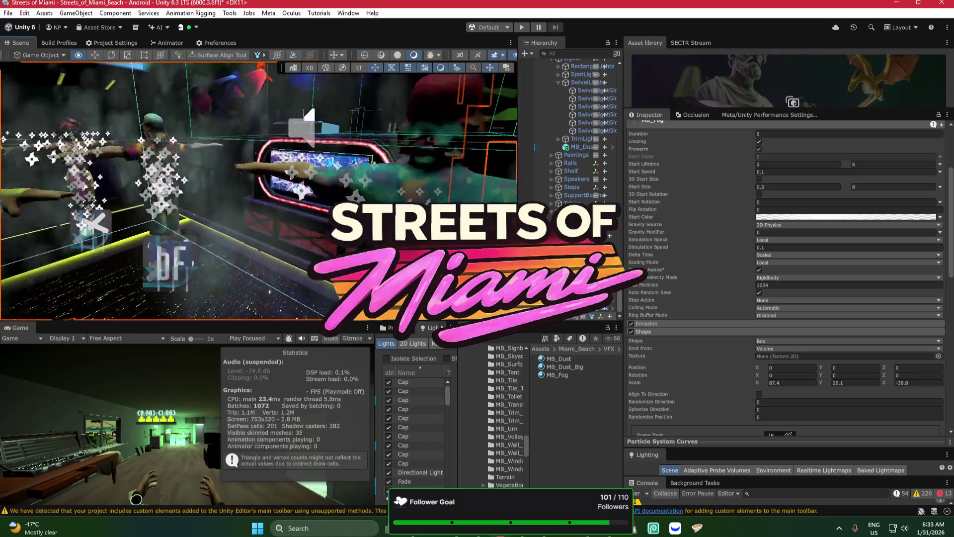
{"action": "key", "text": "s"}
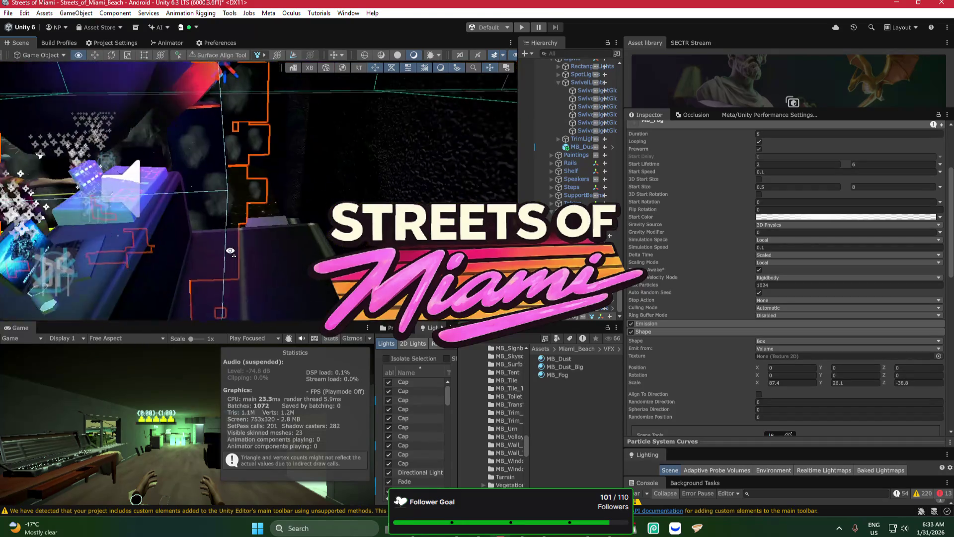
{"action": "right_click", "coordinate": [111, 190]}
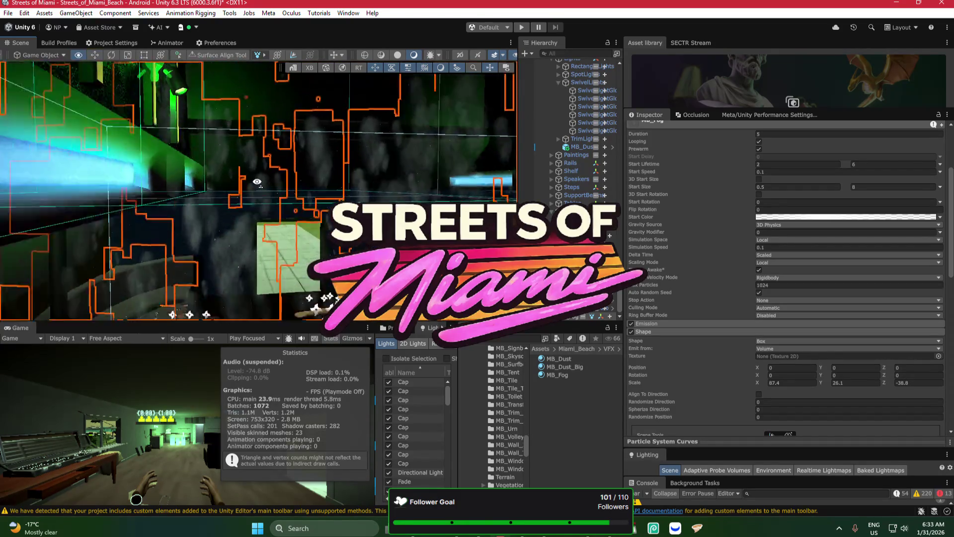
{"action": "key", "text": "s"}
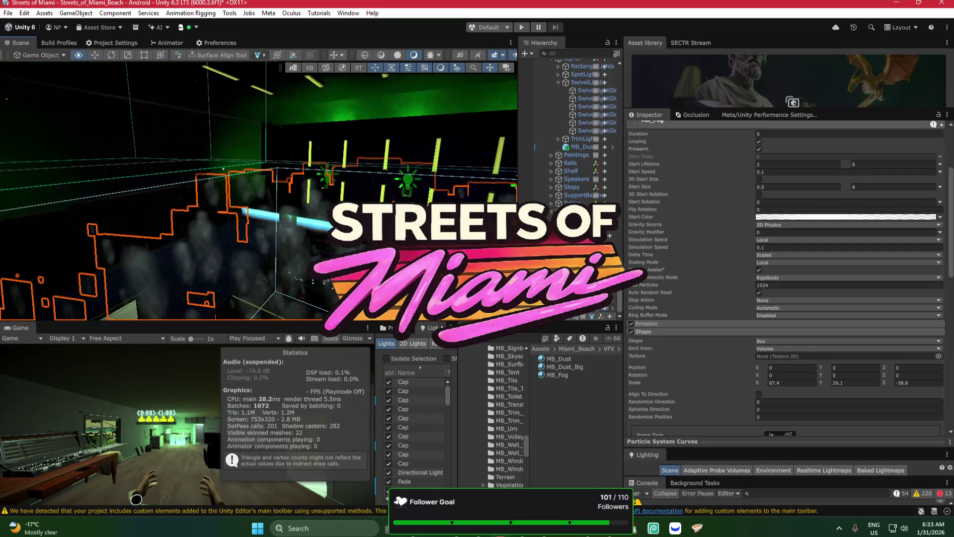
{"action": "key", "text": "w"}
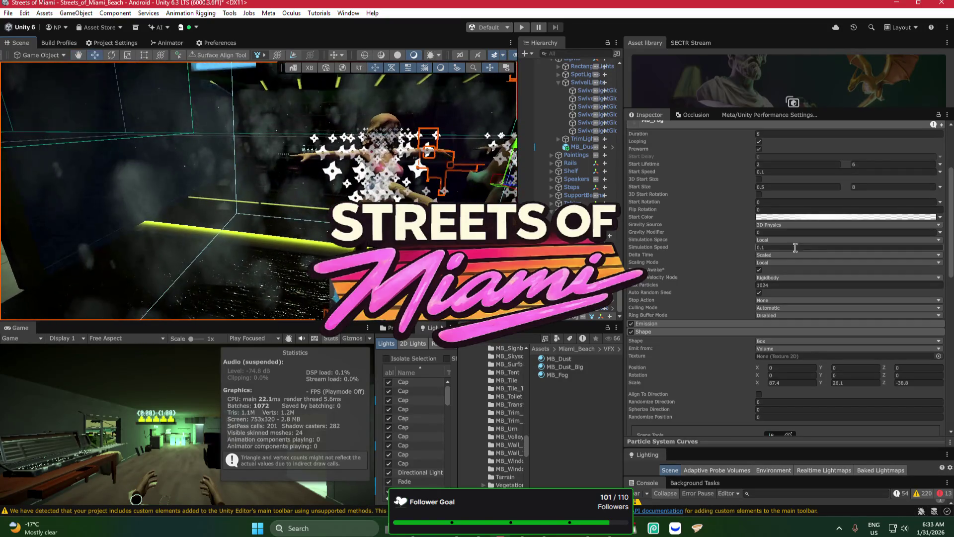
{"action": "left_click", "coordinate": [773, 285]}
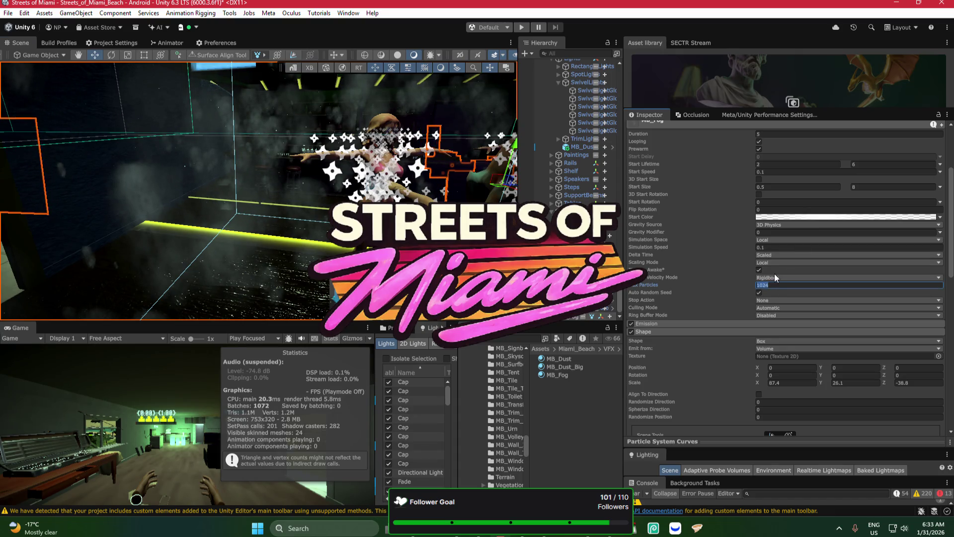
{"action": "type", "text": "800"}
{"action": "key", "text": "Return"}
{"action": "key", "text": "w"}
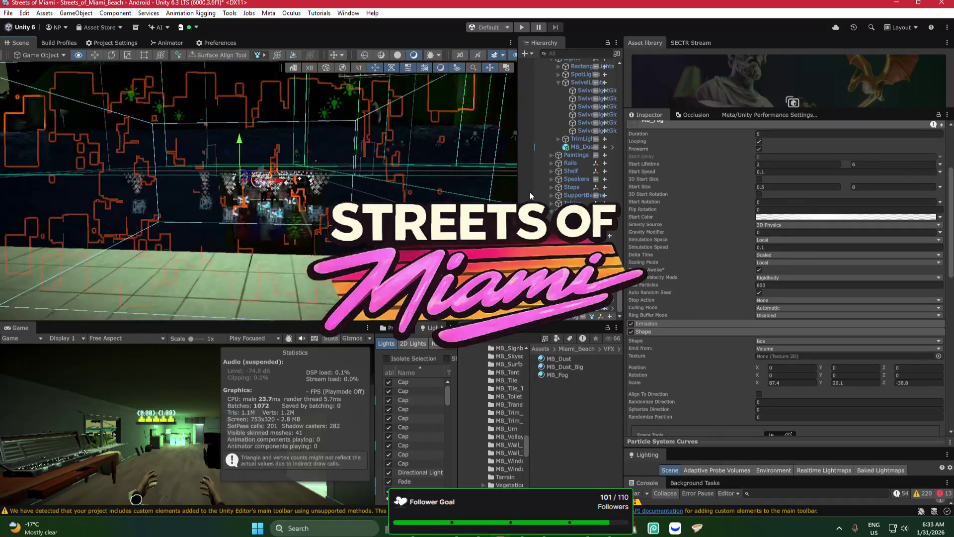
{"action": "key", "text": "w"}
{"action": "left_click", "coordinate": [764, 284]}
{"action": "type", "text": "512"}
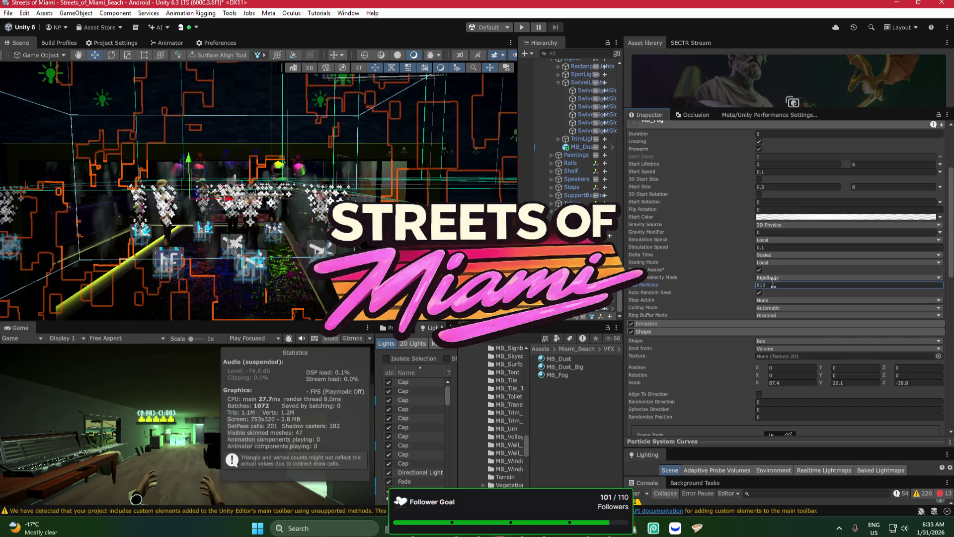
{"action": "right_click", "coordinate": [202, 188]}
{"action": "key", "text": "w"}
{"action": "key", "text": "w"}
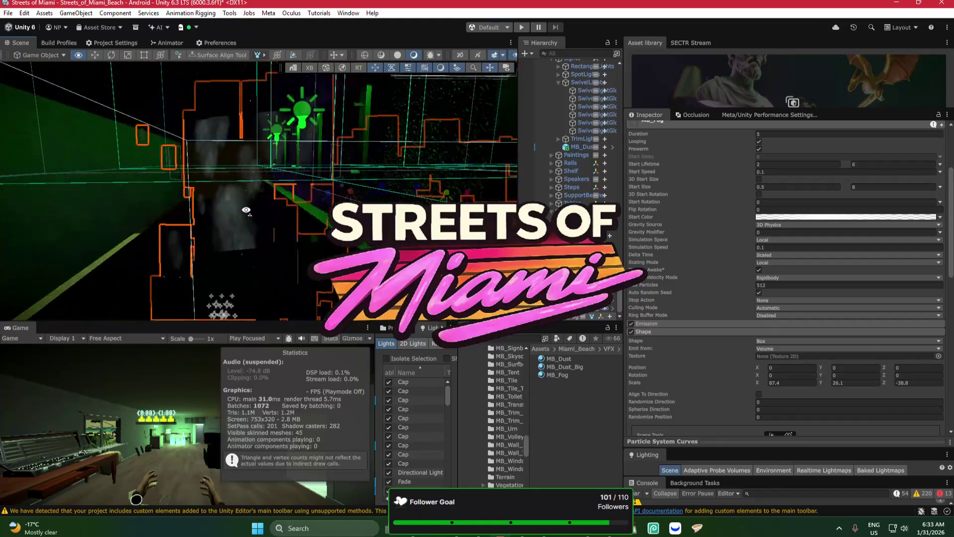
{"action": "key", "text": "w"}
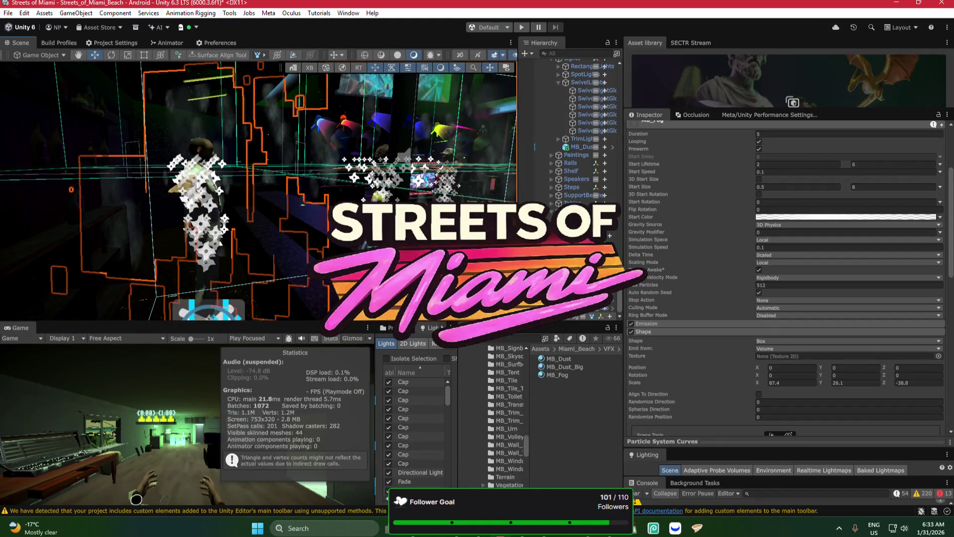
{"action": "key", "text": "w"}
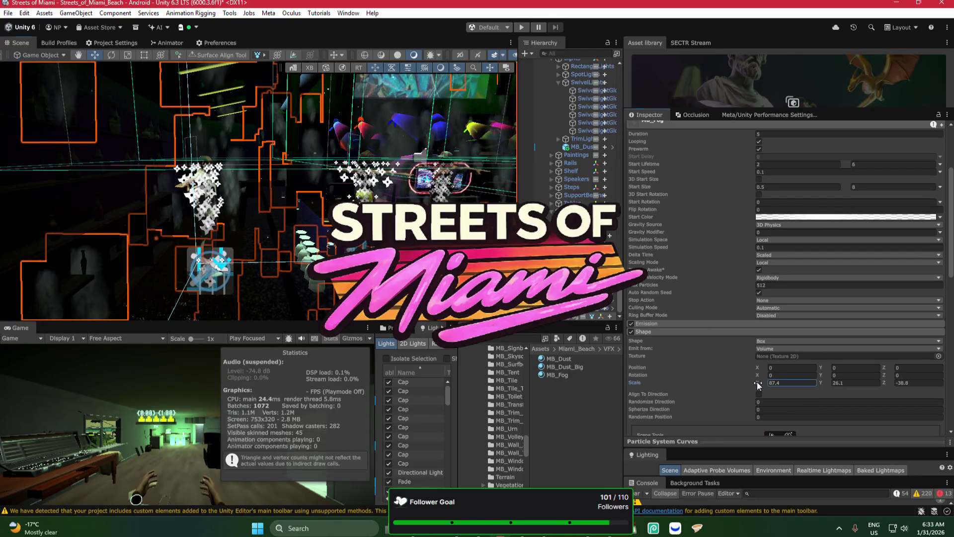
Step: Reduce the fog box's Scale X to 67.4 and orbit toward the neon dance floor to check it
{"action": "left_click_drag", "start_coordinate": [750, 382], "coordinate": [709, 383]}
{"action": "left_click_drag", "start_coordinate": [259, 188], "coordinate": [228, 171]}
{"action": "mouse_move", "coordinate": [323, 230]}
{"action": "left_mouse_down"}
{"action": "mouse_move", "coordinate": [248, 195]}
{"action": "mouse_move", "coordinate": [205, 203]}
{"action": "mouse_move", "coordinate": [338, 187]}
{"action": "mouse_move", "coordinate": [256, 188]}
{"action": "mouse_move", "coordinate": [209, 218]}
{"action": "mouse_move", "coordinate": [164, 215]}
{"action": "mouse_move", "coordinate": [349, 189]}
{"action": "mouse_move", "coordinate": [443, 189]}
{"action": "left_mouse_up"}
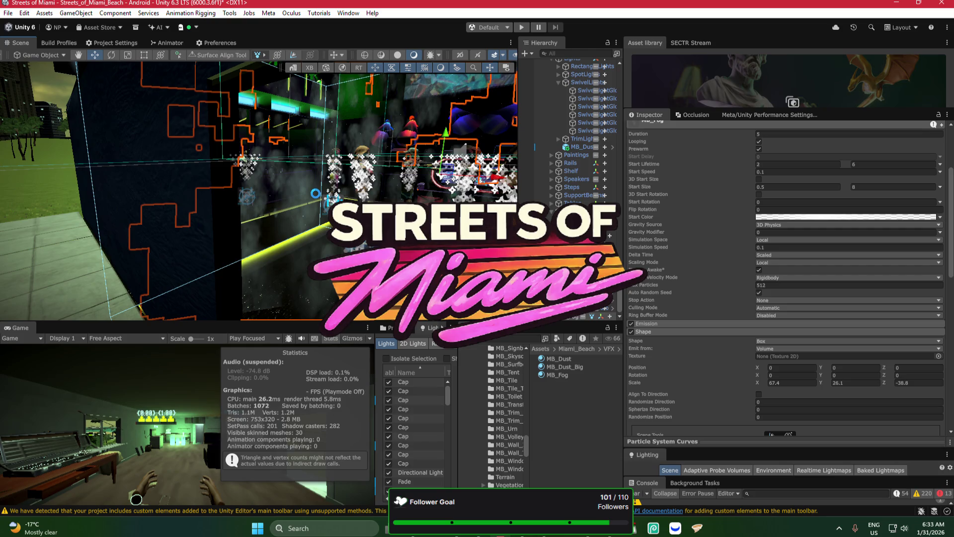
{"action": "mouse_move", "coordinate": [295, 207]}
{"action": "left_mouse_down"}
{"action": "mouse_move", "coordinate": [436, 184]}
{"action": "mouse_move", "coordinate": [470, 199]}
{"action": "left_mouse_up"}
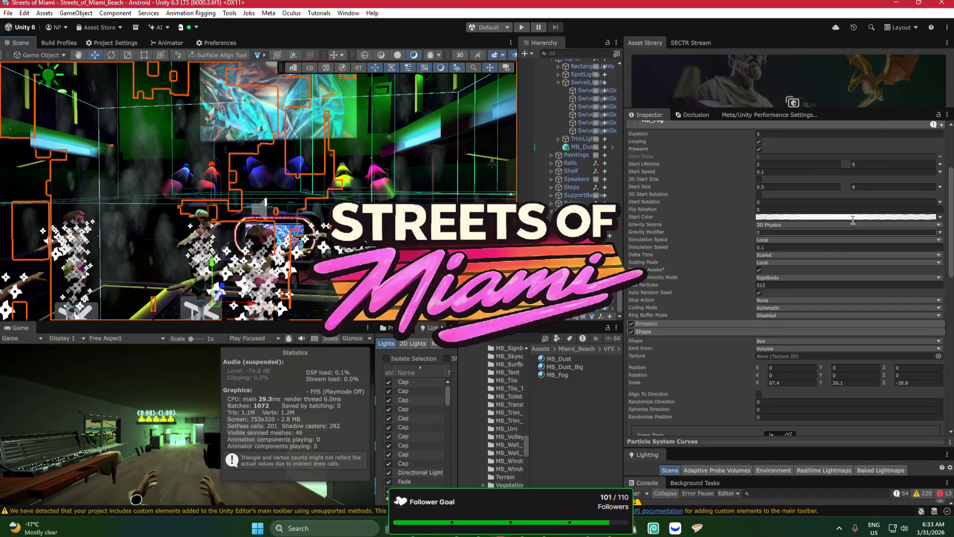
{"action": "left_click", "coordinate": [870, 187]}
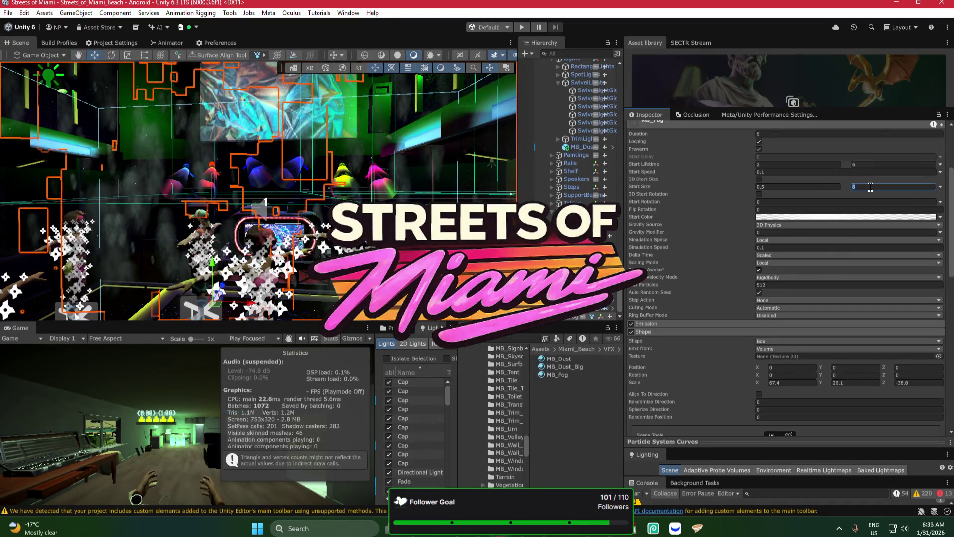
Step: Try smaller fog start sizes: maximum 2, then 3, and minimum 0.2
{"action": "type", "text": "2"}
{"action": "left_click_drag", "start_coordinate": [347, 191], "coordinate": [351, 194]}
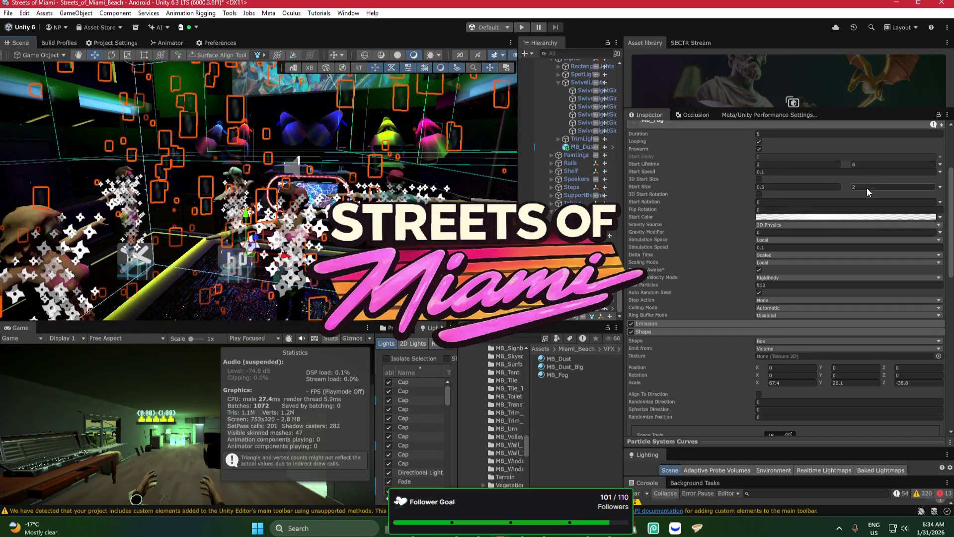
{"action": "left_click", "coordinate": [869, 189]}
{"action": "type", "text": "3"}
{"action": "left_click", "coordinate": [764, 188]}
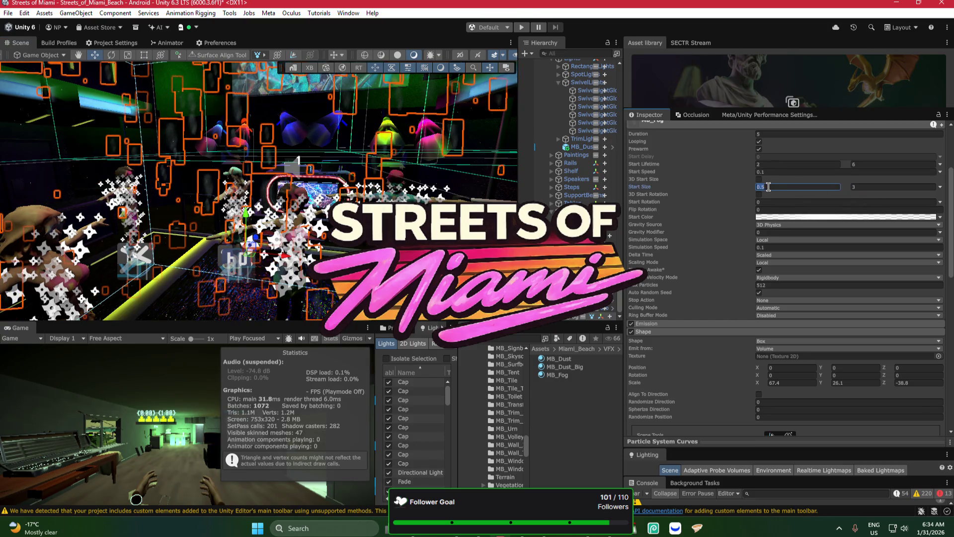
{"action": "type", "text": "0.2"}
{"action": "left_click", "coordinate": [847, 187]}
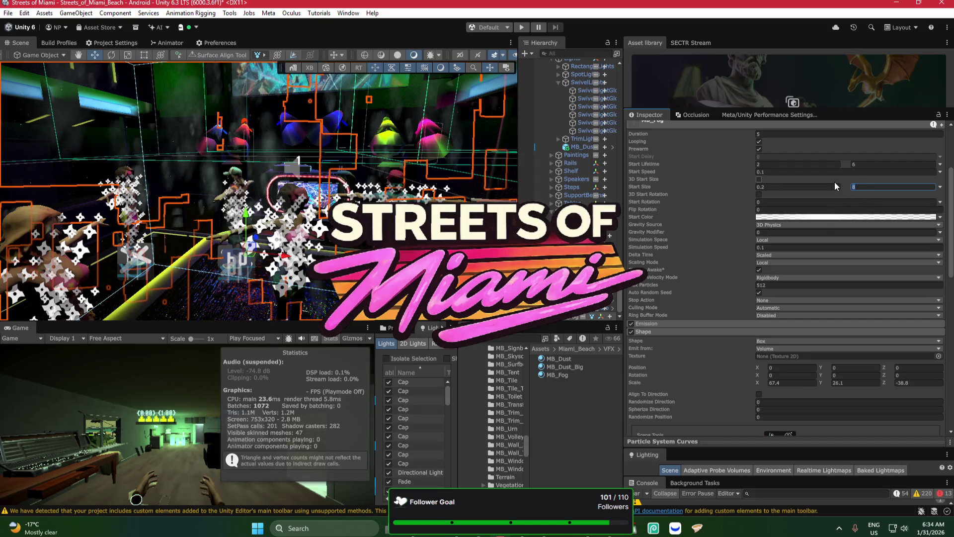
Step: Enlarge the fog to a start size range of 10 to 20, checking the ceiling lights
{"action": "type", "text": "10"}
{"action": "key", "text": "Return"}
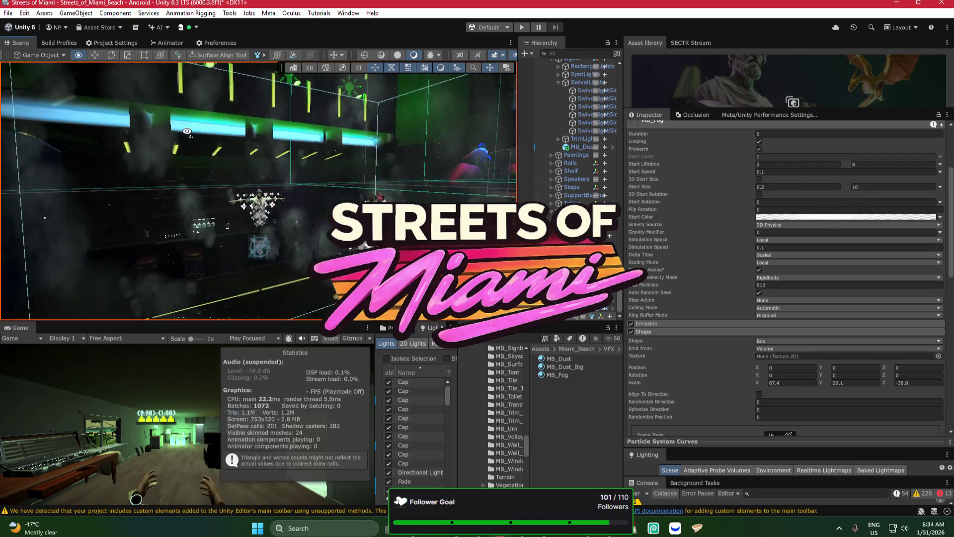
{"action": "type", "text": "20"}
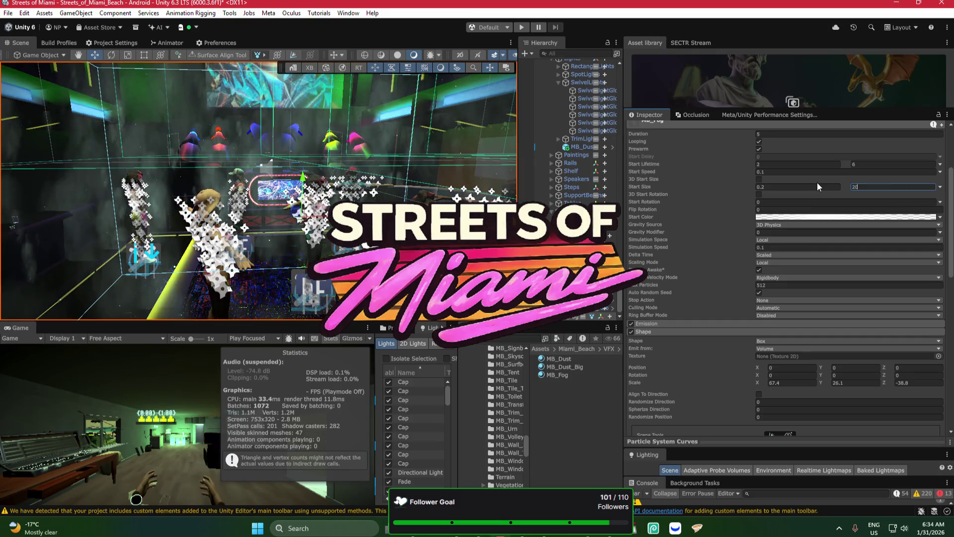
{"action": "mouse_move", "coordinate": [159, 149]}
{"action": "left_mouse_down"}
{"action": "mouse_move", "coordinate": [136, 149]}
{"action": "mouse_move", "coordinate": [473, 153]}
{"action": "mouse_move", "coordinate": [194, 174]}
{"action": "left_mouse_up"}
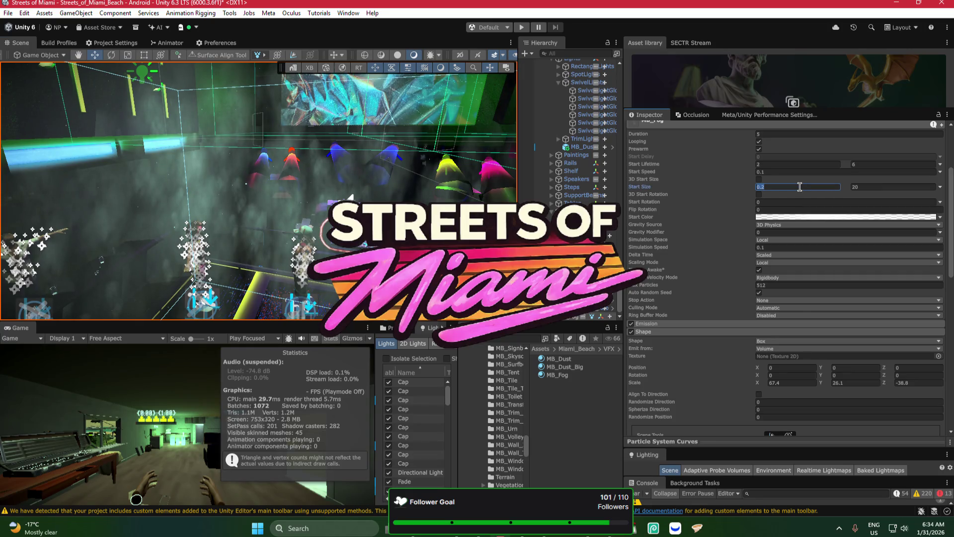
{"action": "type", "text": "10"}
{"action": "mouse_move", "coordinate": [318, 191]}
{"action": "left_mouse_down"}
{"action": "mouse_move", "coordinate": [212, 195]}
{"action": "mouse_move", "coordinate": [503, 175]}
{"action": "mouse_move", "coordinate": [332, 171]}
{"action": "mouse_move", "coordinate": [364, 183]}
{"action": "left_mouse_up"}
{"action": "left_click", "coordinate": [855, 186]}
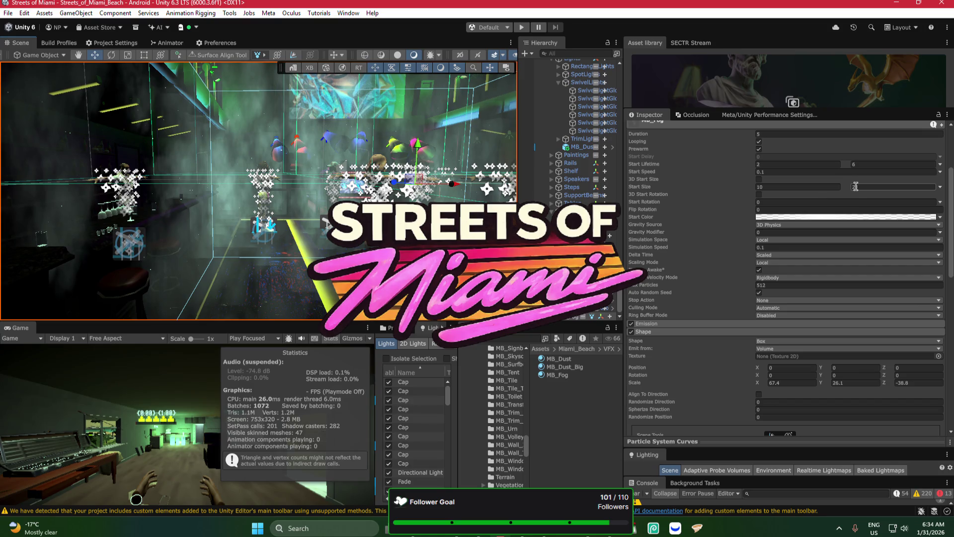
Step: Set the fog's maximum start size to 15 and cap Max Particles at 128
{"action": "type", "text": "15"}
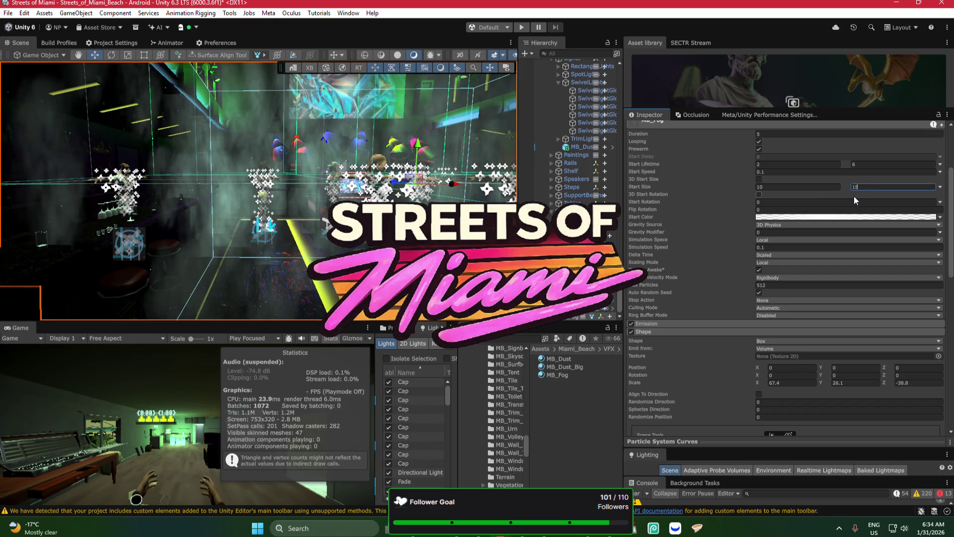
{"action": "left_click", "coordinate": [777, 285]}
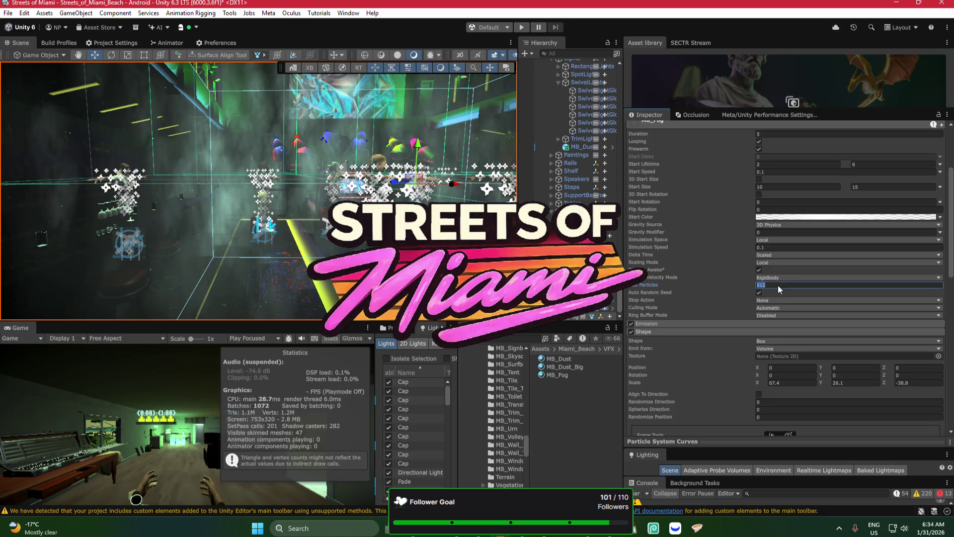
{"action": "type", "text": "32"}
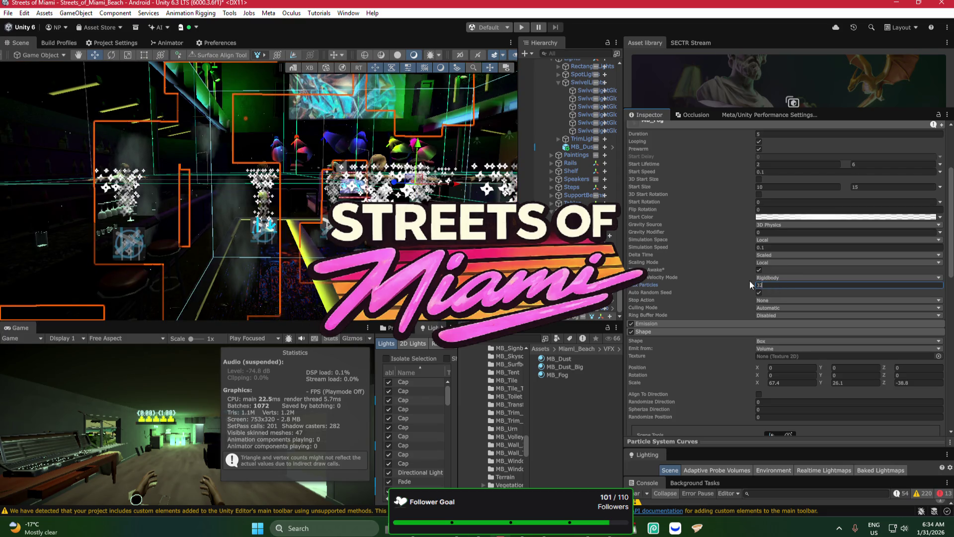
{"action": "type", "text": "128"}
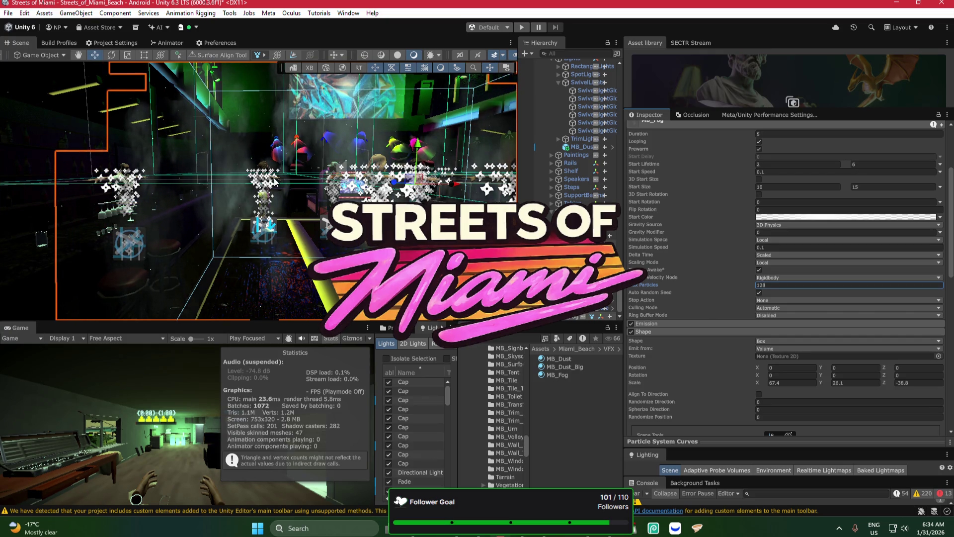
{"action": "key", "text": "Return"}
{"action": "scroll", "coordinate": [258, 190], "scroll_direction": "down", "scroll_amount": 5}
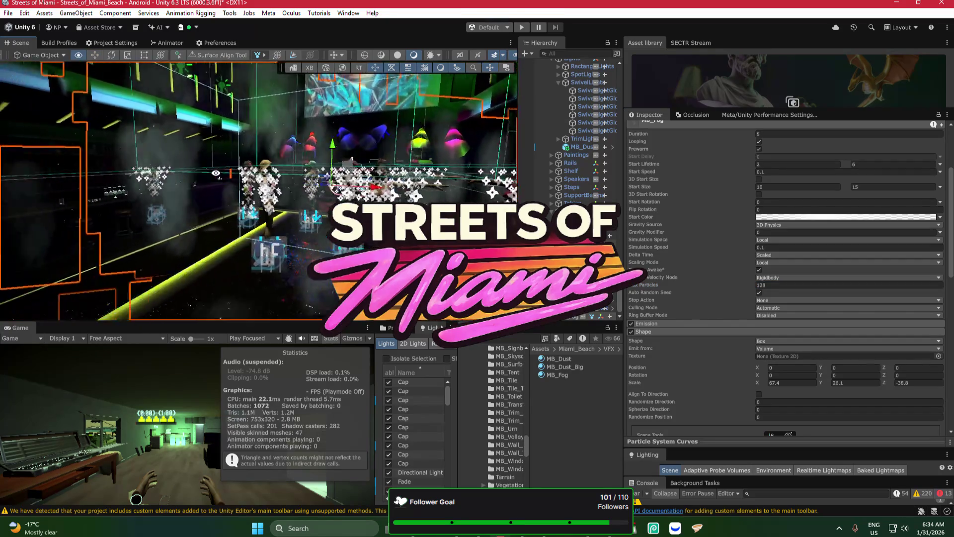
{"action": "left_click_drag", "start_coordinate": [259, 167], "coordinate": [229, 161]}
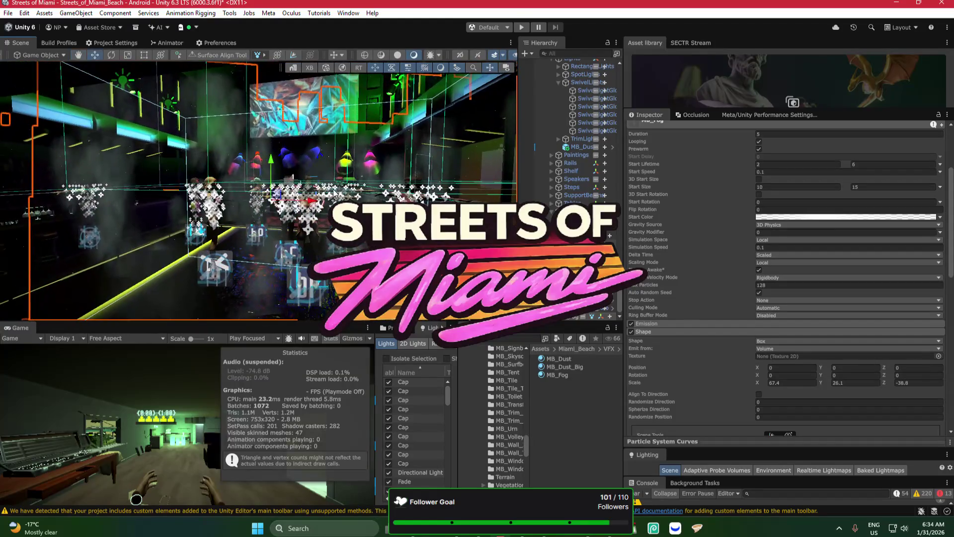
Step: Raise the fog's Max Particles cap to 256 and swing the view toward the stage
{"action": "left_click", "coordinate": [776, 284]}
{"action": "type", "text": "250"}
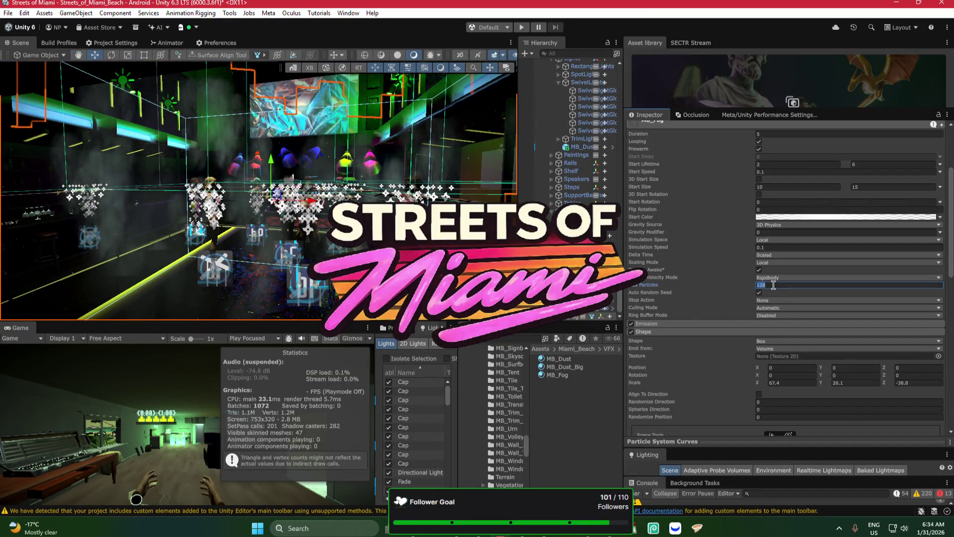
{"action": "key", "text": "Return"}
{"action": "mouse_move", "coordinate": [258, 189]}
{"action": "left_mouse_down"}
{"action": "mouse_move", "coordinate": [282, 185]}
{"action": "mouse_move", "coordinate": [329, 204]}
{"action": "left_mouse_up"}
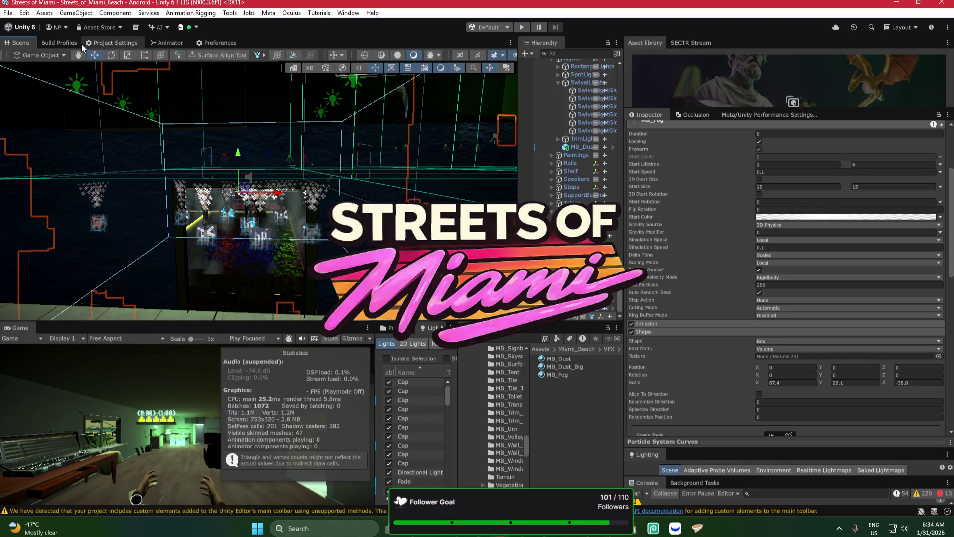
{"action": "left_click", "coordinate": [67, 42]}
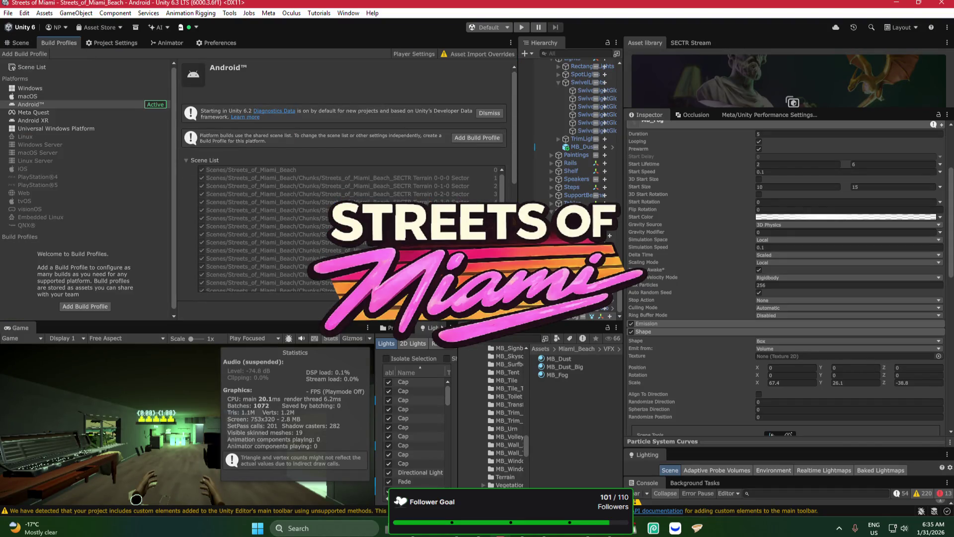
Step: Build the Android APK as Streets of Miami_alpha_test_DONOTRELEASE.apk and start compiling
{"action": "left_click", "coordinate": [492, 309]}
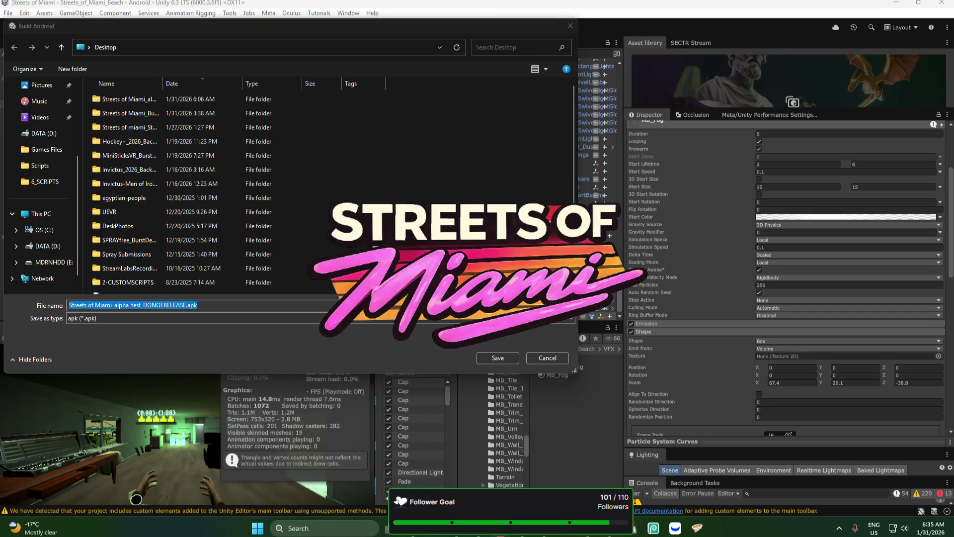
{"action": "key", "text": "Return"}
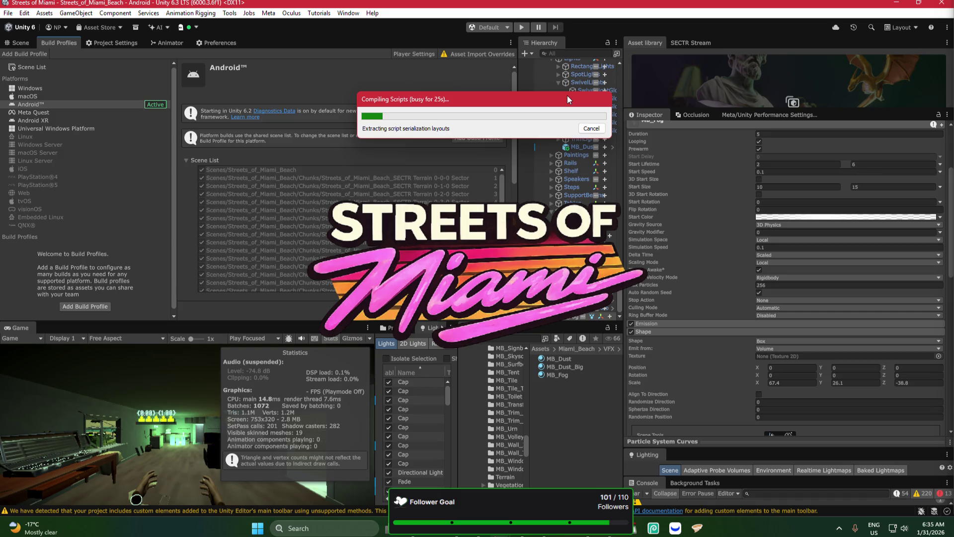
{"action": "left_click_drag", "start_coordinate": [571, 115], "coordinate": [562, 121]}
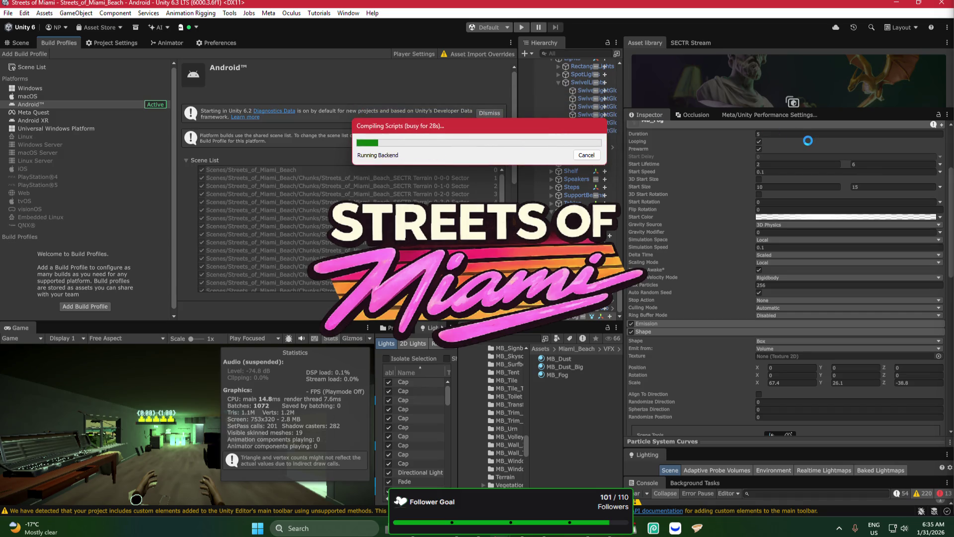